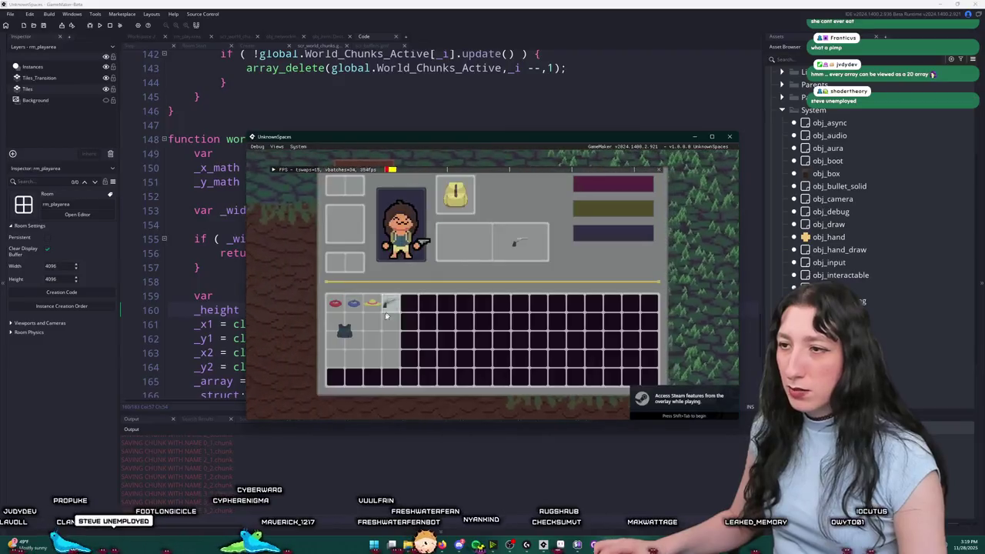
Put the hat in the character's head slot and walk through the test world.
{"action": "left_click_drag", "start_coordinate": [273, 259], "coordinate": [331, 187]}
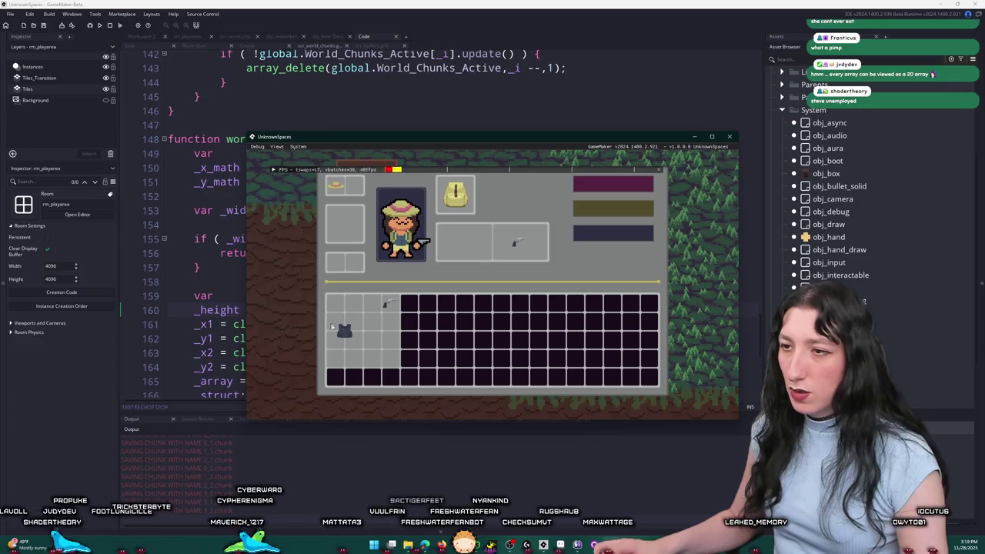
{"action": "key", "text": "e"}
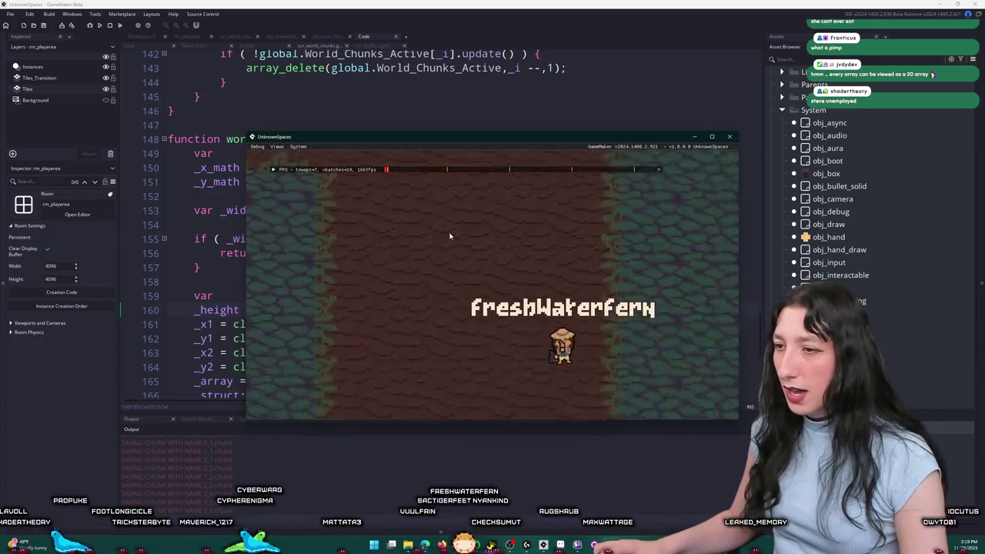
{"action": "key", "text": "w"}
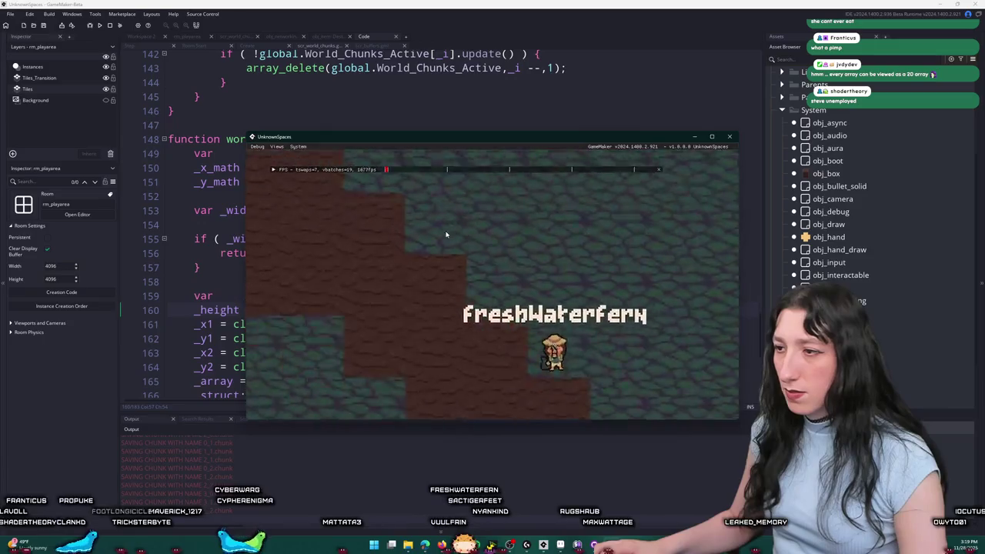
{"action": "key", "text": "w"}
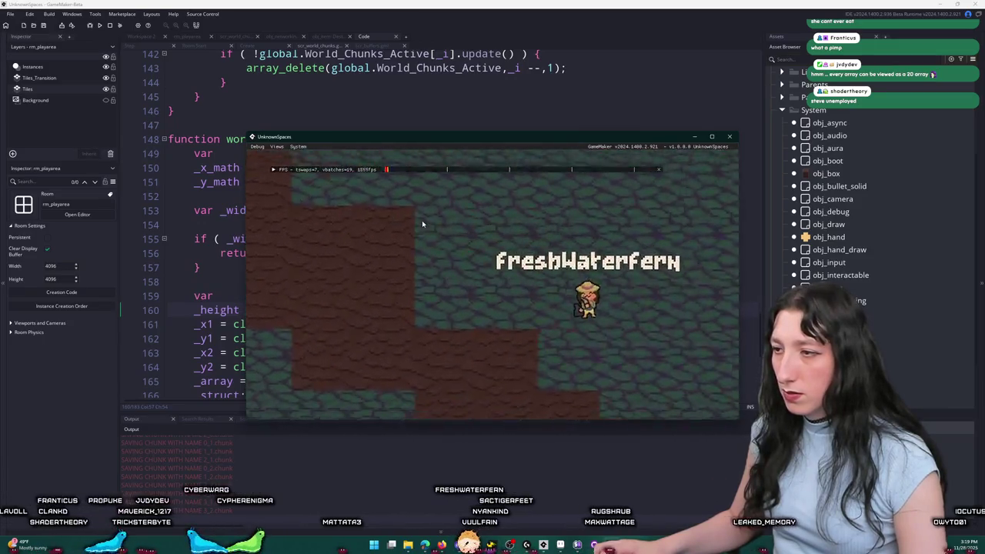
{"action": "key", "text": "s"}
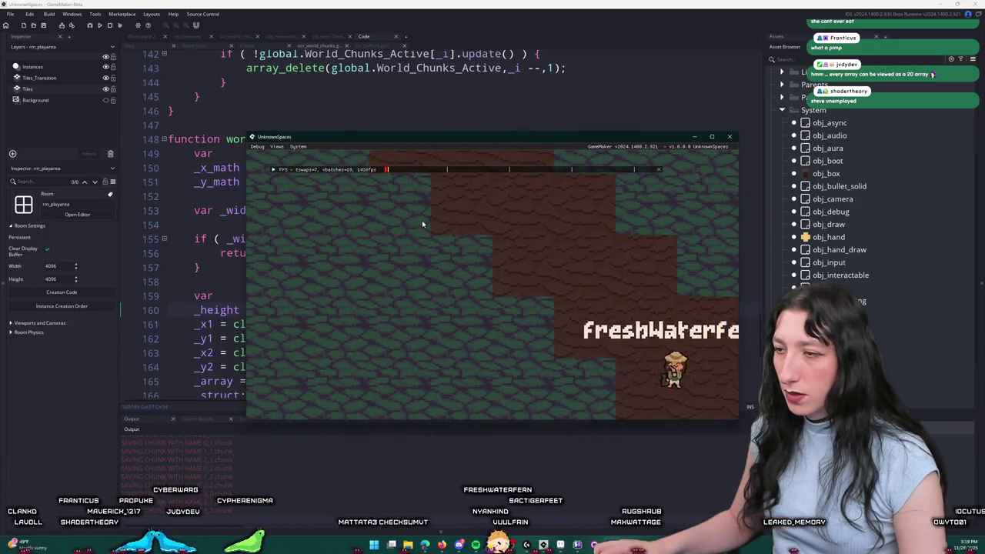
Check the inventory once more, then maximize the game window to fill the screen.
{"action": "key", "text": "e"}
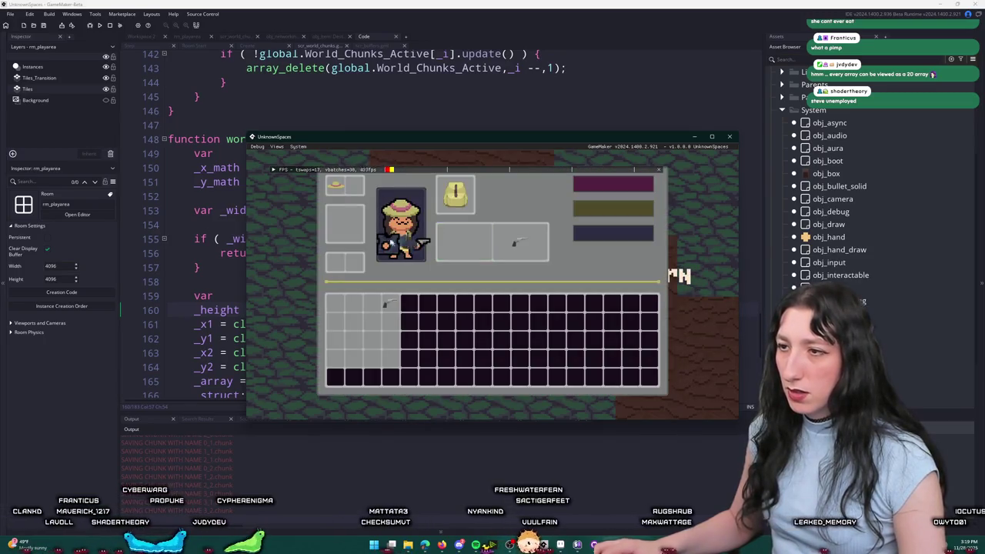
{"action": "key", "text": "e"}
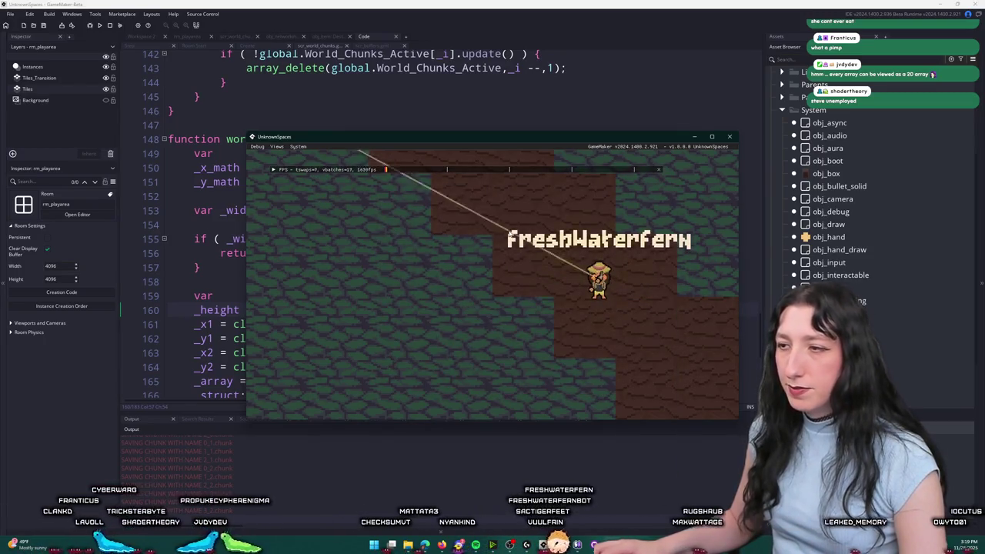
{"action": "left_click_drag", "start_coordinate": [509, 142], "coordinate": [522, 2]}
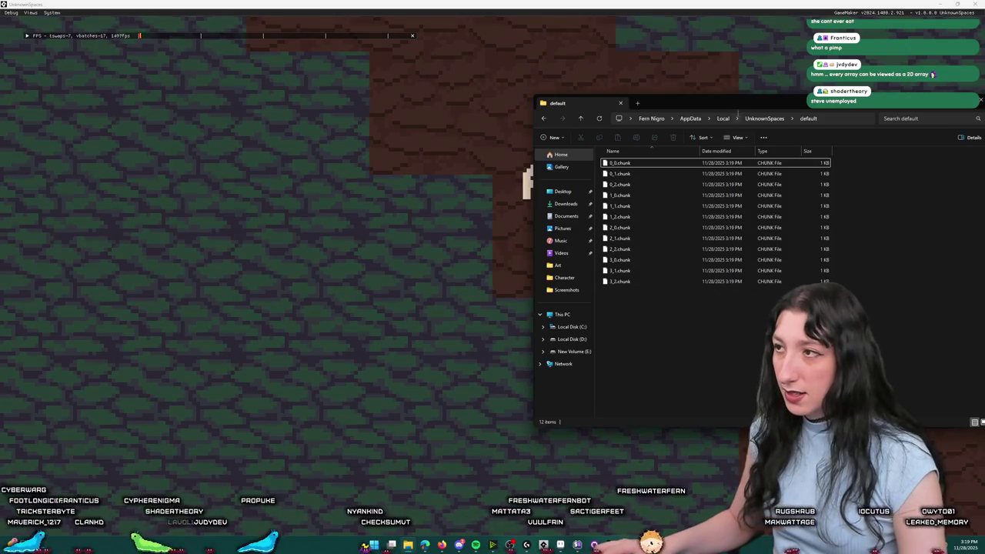
Restore the game window from maximized to a smaller size beside the code editor.
{"action": "left_click", "coordinate": [749, 68]}
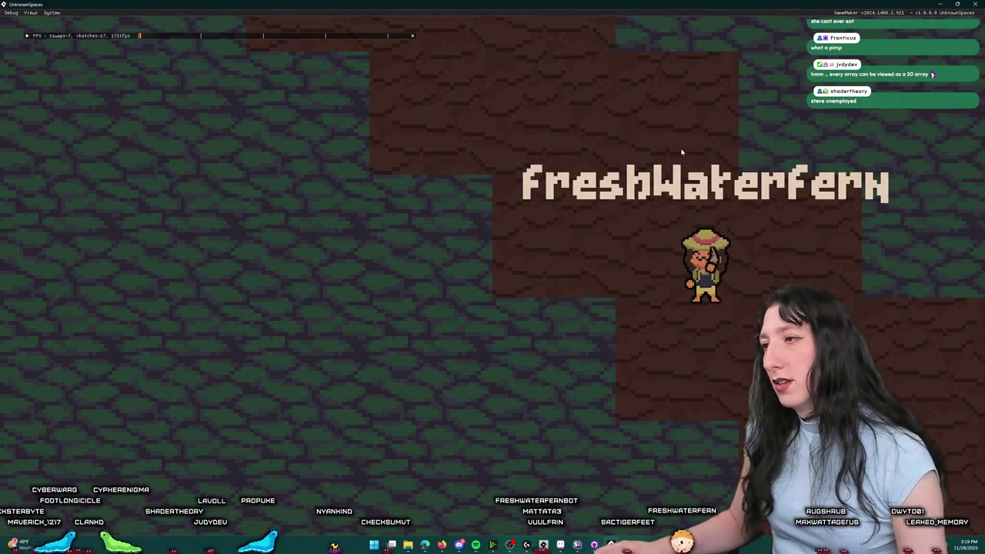
{"action": "left_click", "coordinate": [713, 120]}
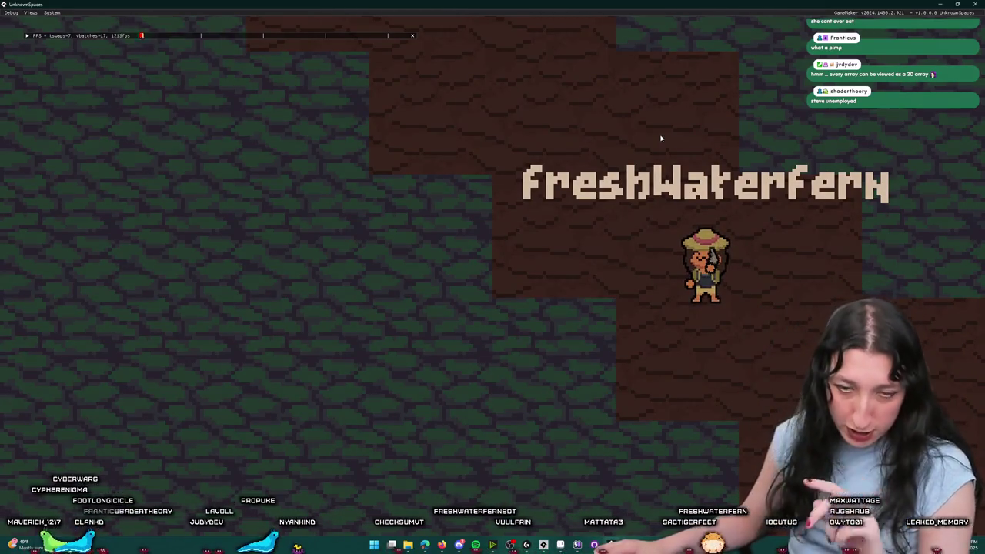
{"action": "double_click", "coordinate": [473, 3]}
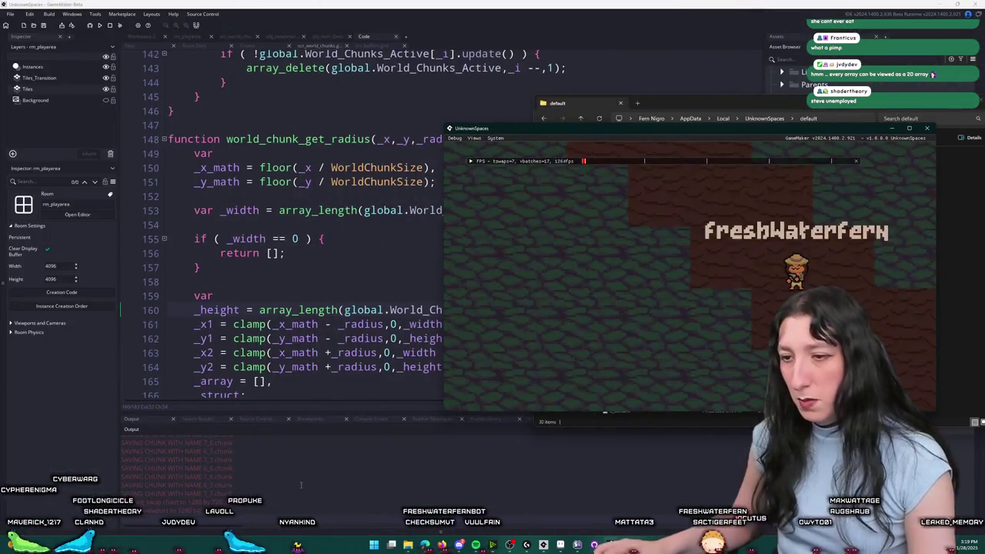
{"action": "left_click", "coordinate": [287, 491]}
Delete every saved .chunk file from the default save folder.
{"action": "key", "text": "alt+Tab"}
{"action": "key", "text": "alt+Tab"}
{"action": "key", "text": "ctrl+a"}
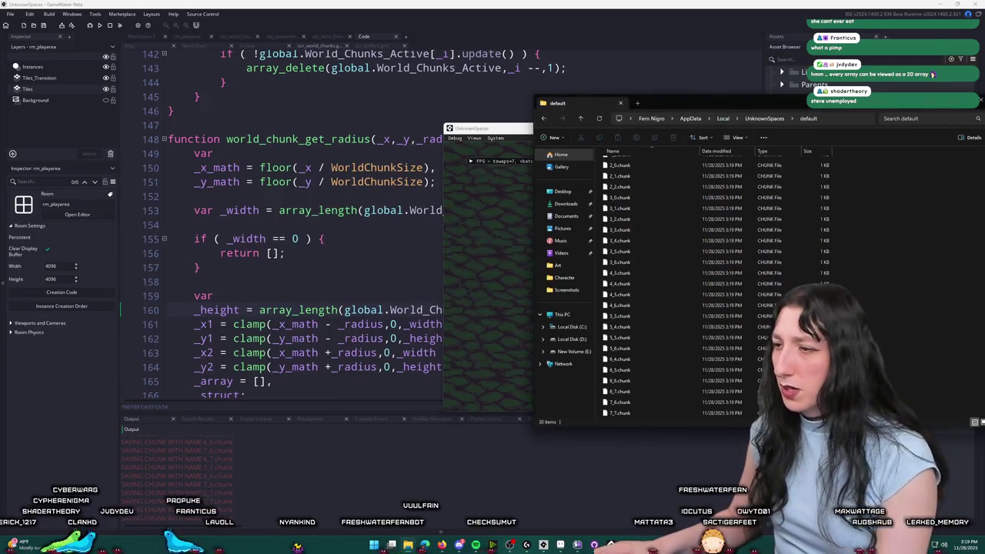
{"action": "scroll", "coordinate": [716, 284], "scroll_direction": "down", "scroll_amount": 1}
{"action": "key", "text": "Delete"}
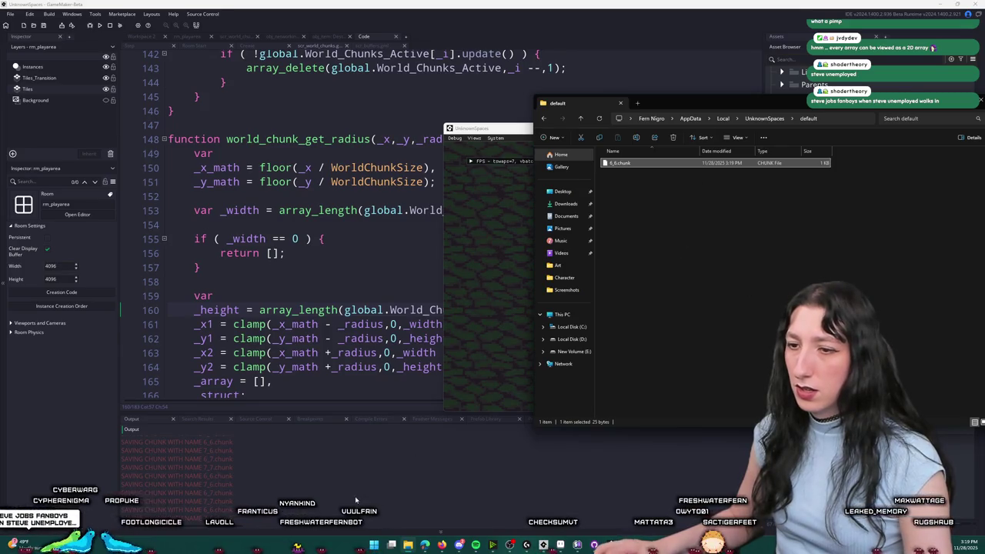
{"action": "key", "text": "ctrl+a"}
{"action": "left_click", "coordinate": [679, 290]}
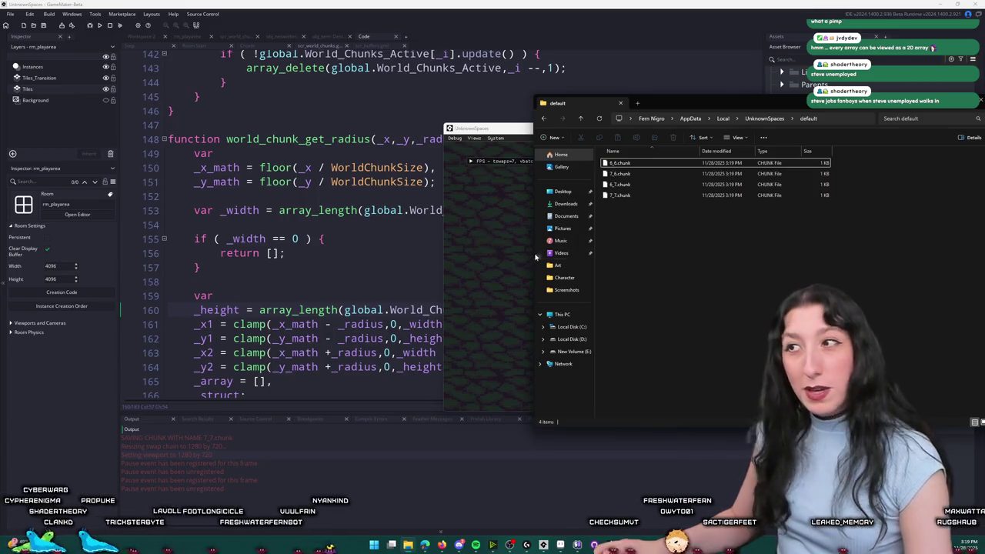
{"action": "key", "text": "ctrl+a"}
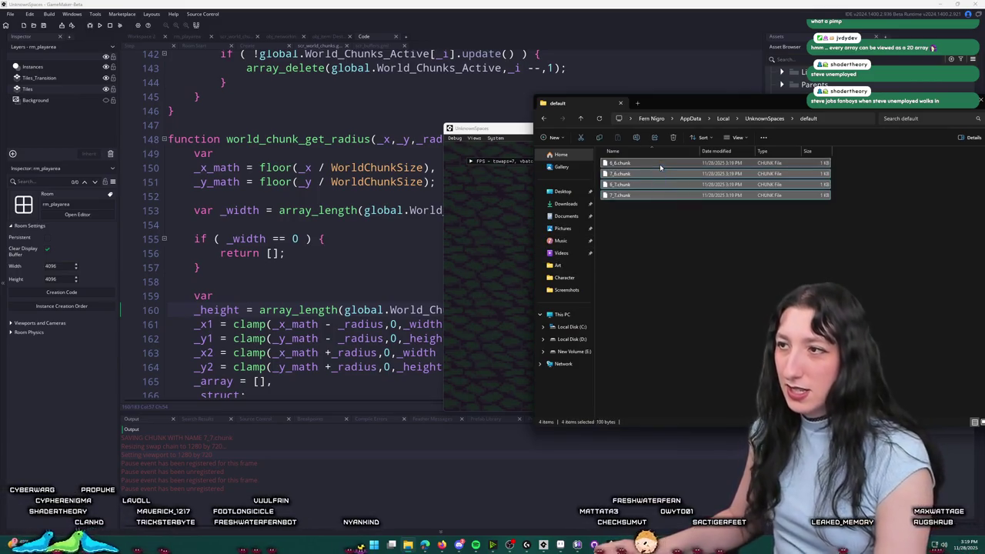
{"action": "key", "text": "Delete"}
Let the running game re-save chunks, then check the save folder again.
{"action": "left_click", "coordinate": [509, 243]}
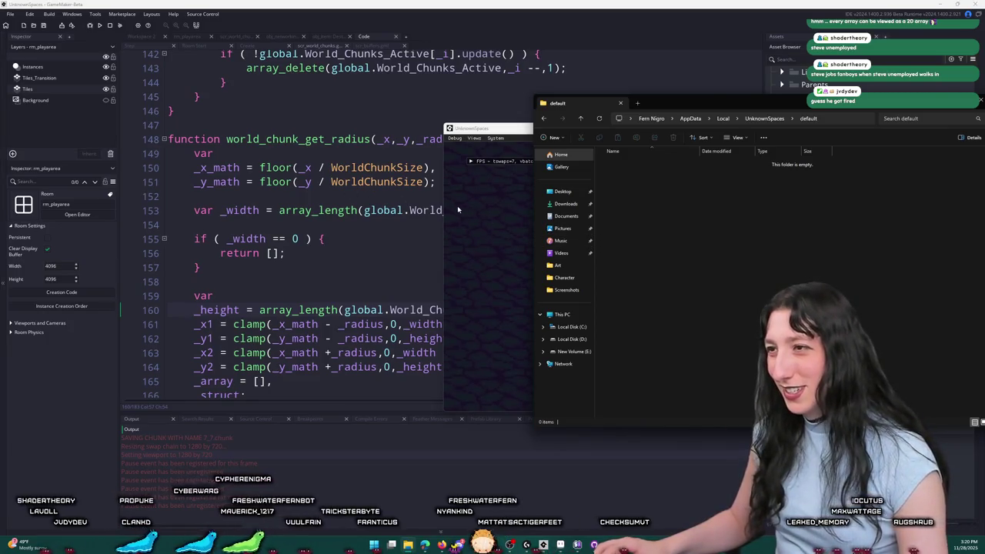
{"action": "left_click", "coordinate": [499, 223]}
{"action": "key", "text": "alt+Tab"}
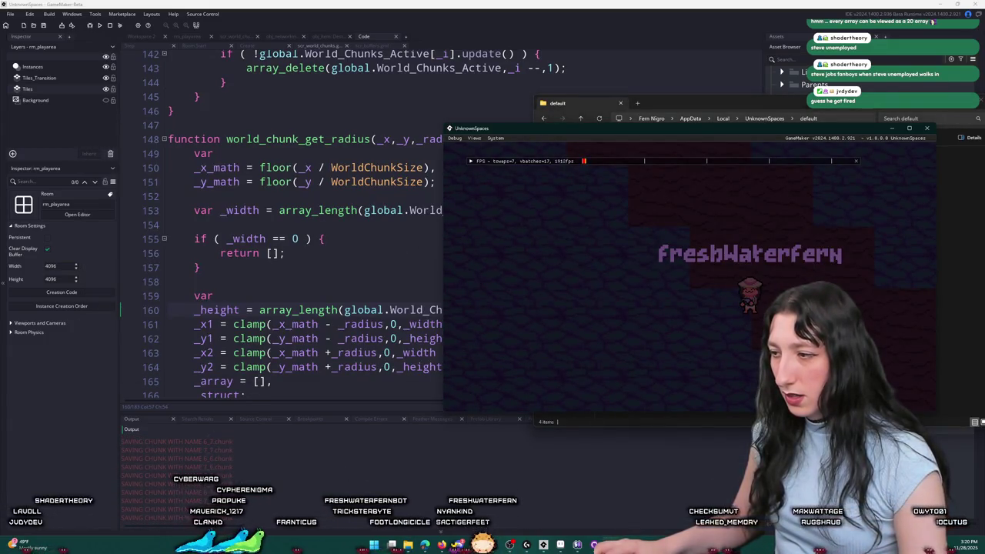
{"action": "key", "text": "alt+Tab"}
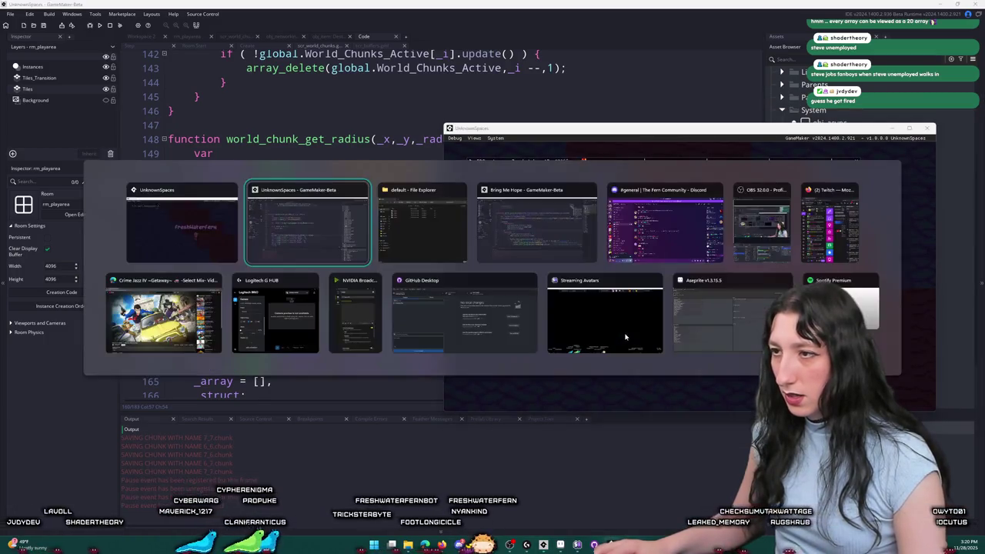
Check the game, then delete the four newly saved chunk files.
{"action": "key", "text": "alt+Tab"}
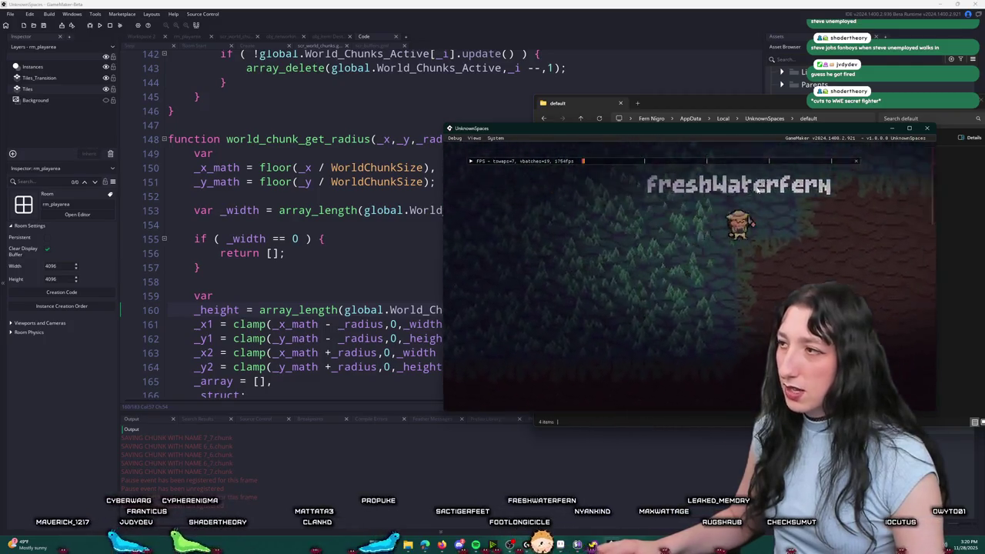
{"action": "key", "text": "alt+Tab"}
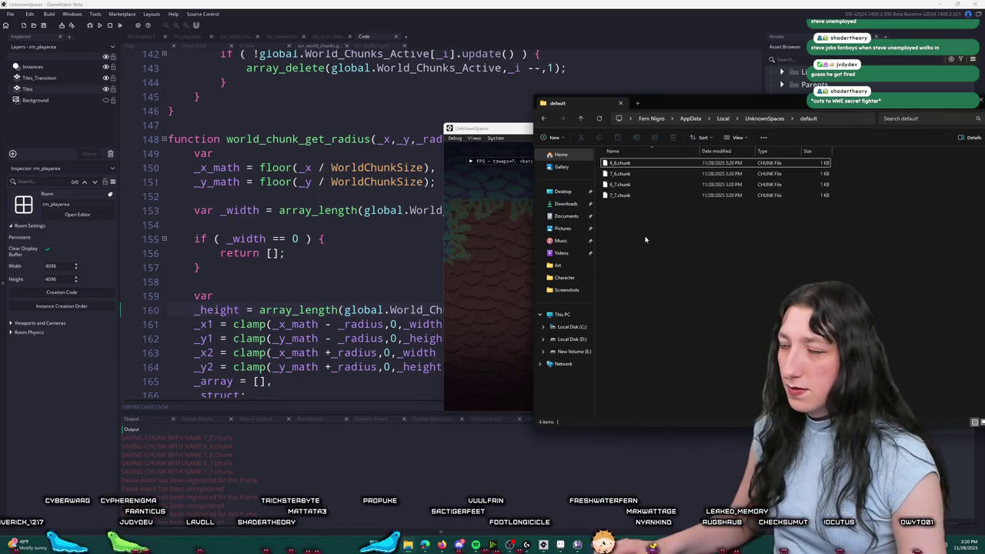
{"action": "left_click_drag", "start_coordinate": [645, 234], "coordinate": [638, 184]}
{"action": "key", "text": "Delete"}
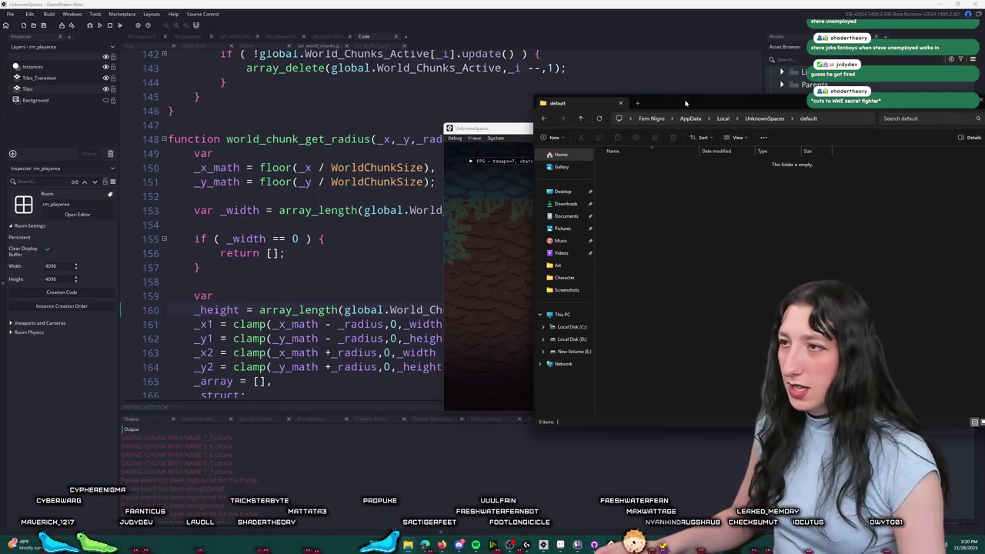
Move the save folder window left to uncover the running game.
{"action": "left_click_drag", "start_coordinate": [653, 102], "coordinate": [218, 158]}
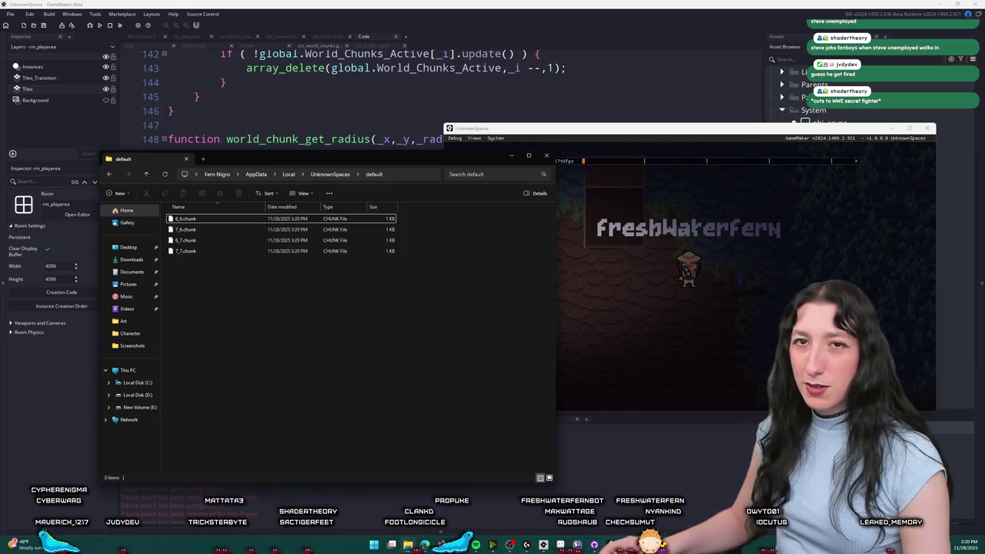
{"action": "right_click", "coordinate": [398, 325]}
{"action": "right_click", "coordinate": [448, 309]}
{"action": "left_click", "coordinate": [601, 233]}
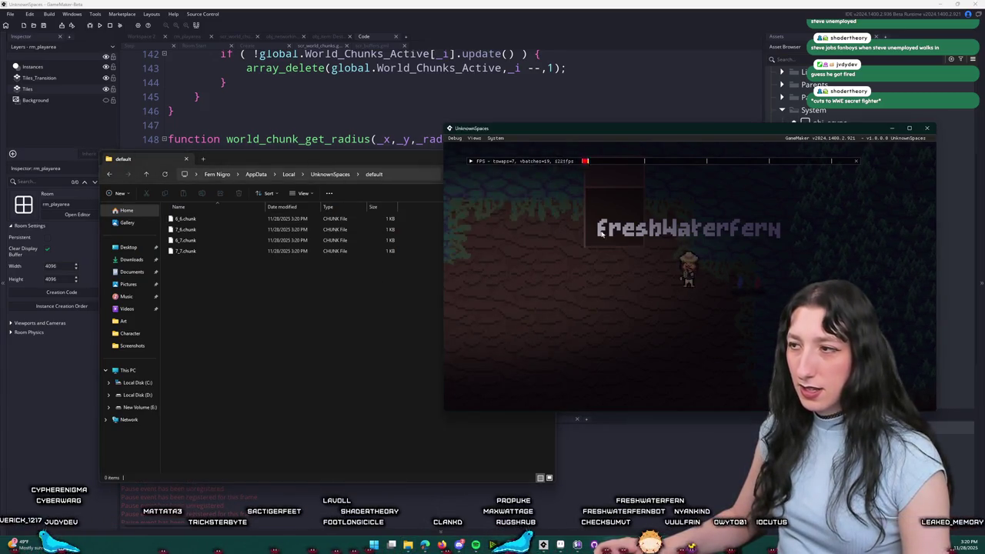
Delete all 27 newly saved chunk files and return to the chunk script code.
{"action": "left_click", "coordinate": [324, 292]}
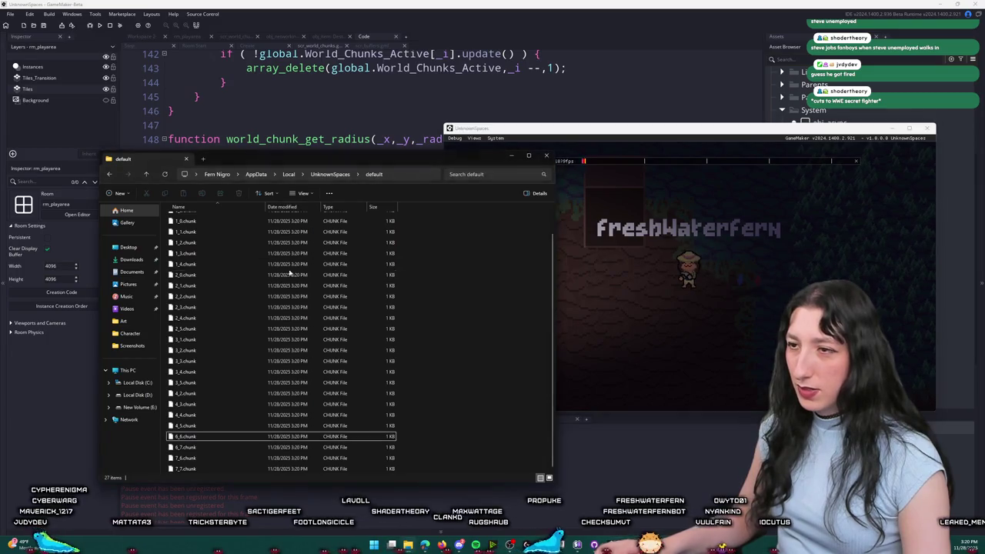
{"action": "key", "text": "ctrl+a"}
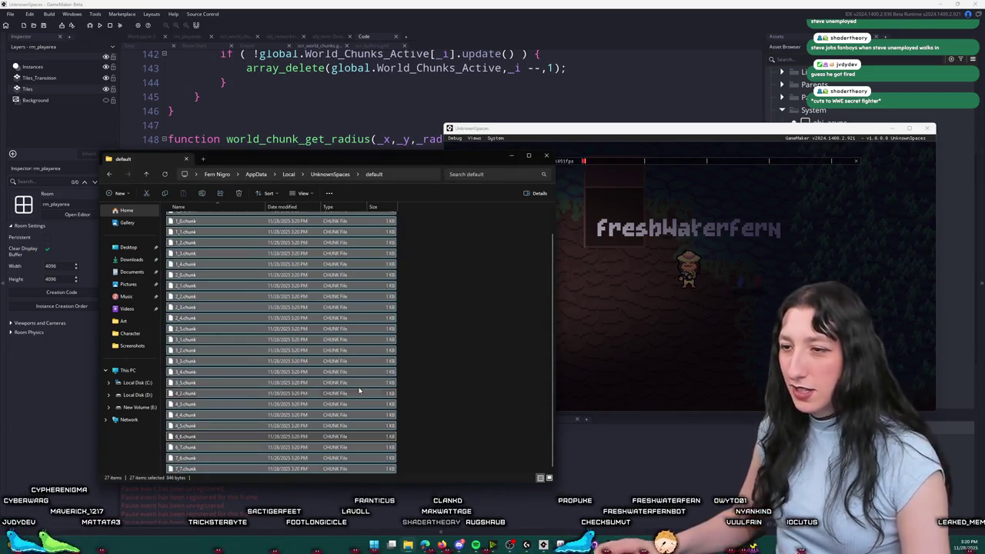
{"action": "key", "text": "Delete"}
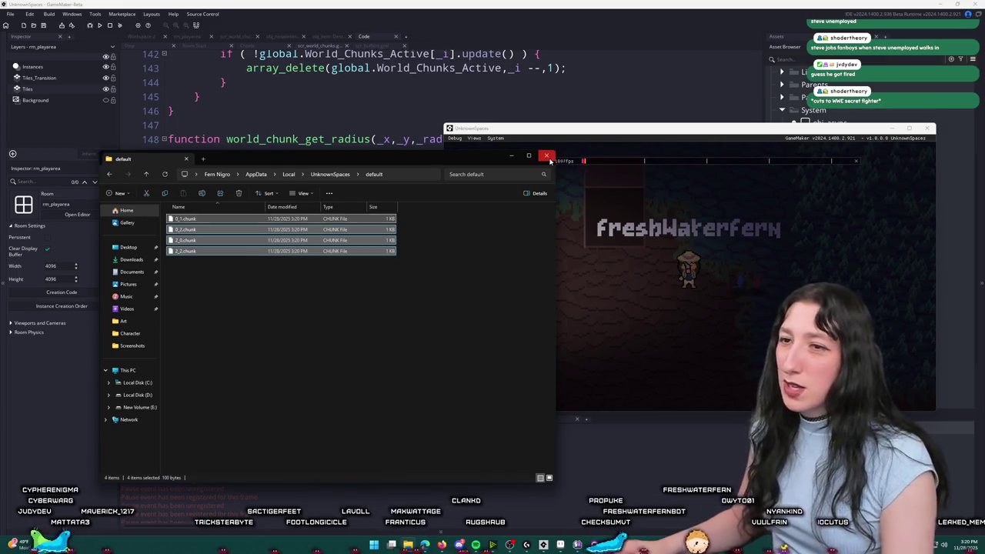
{"action": "left_click", "coordinate": [649, 135]}
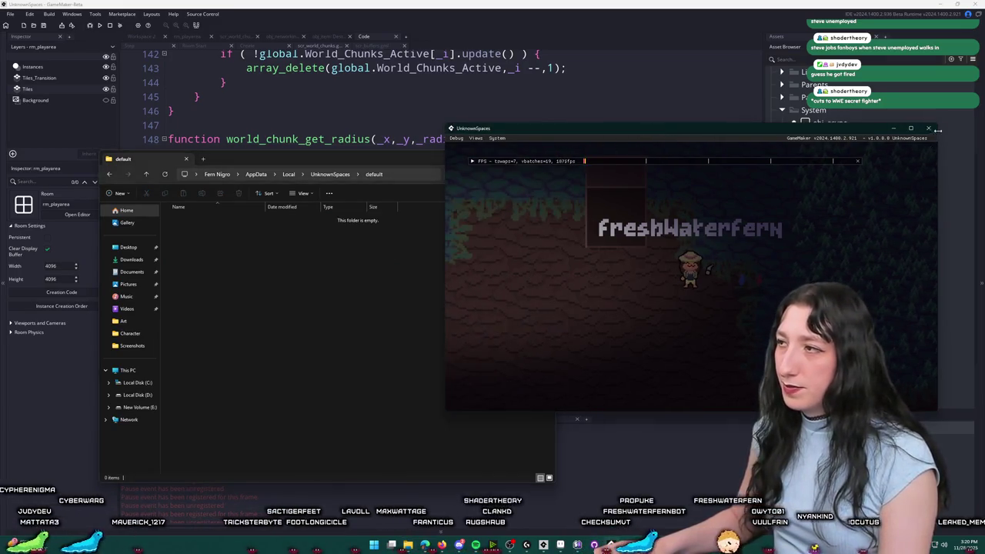
{"action": "left_click", "coordinate": [539, 103]}
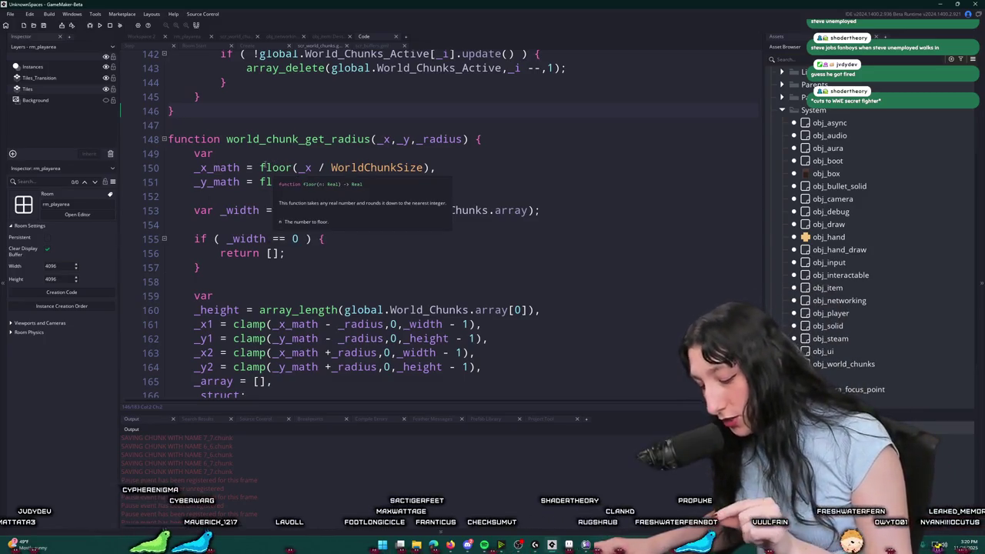
Scroll scr_world_chunks up to the save function, then type 'gamemaker can you modify deactivated instances' in Edge.
{"action": "scroll", "coordinate": [569, 124], "scroll_direction": "up", "scroll_amount": 2}
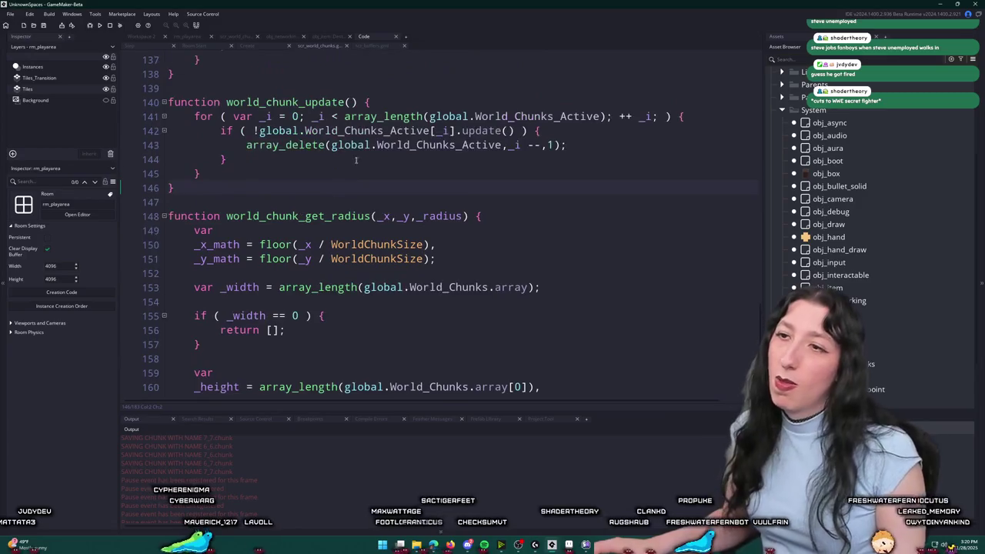
{"action": "scroll", "coordinate": [567, 206], "scroll_direction": "up", "scroll_amount": 6}
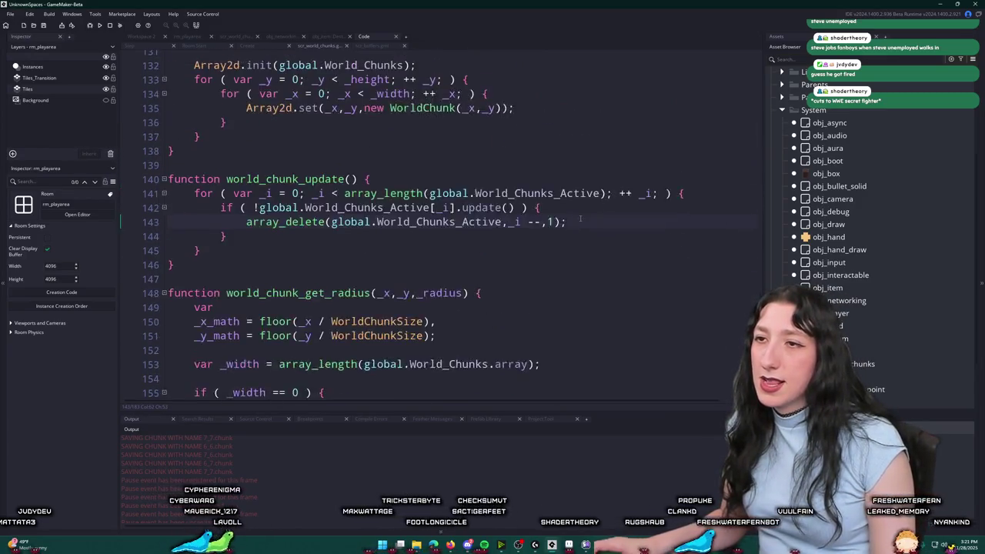
{"action": "scroll", "coordinate": [567, 207], "scroll_direction": "up", "scroll_amount": 2}
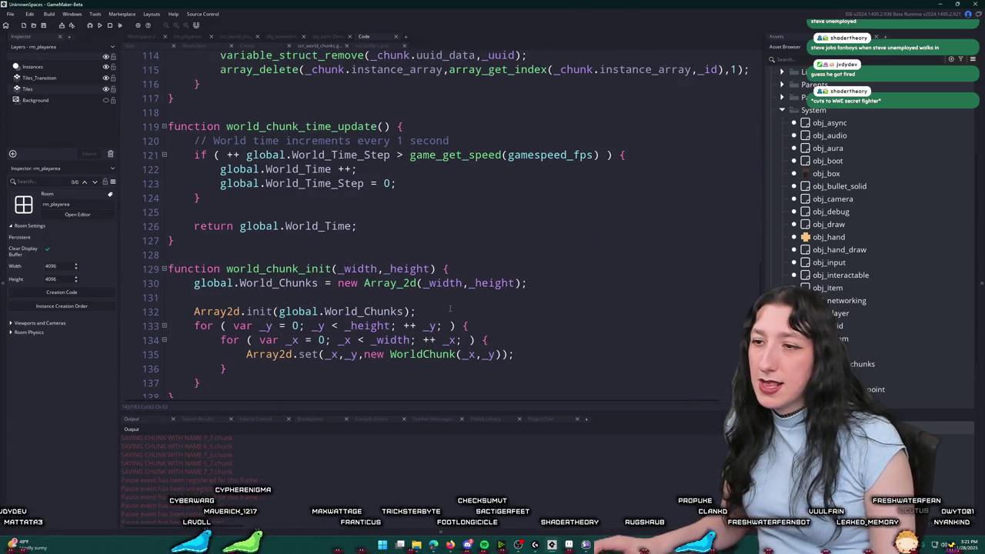
{"action": "scroll", "coordinate": [578, 228], "scroll_direction": "up", "scroll_amount": 9}
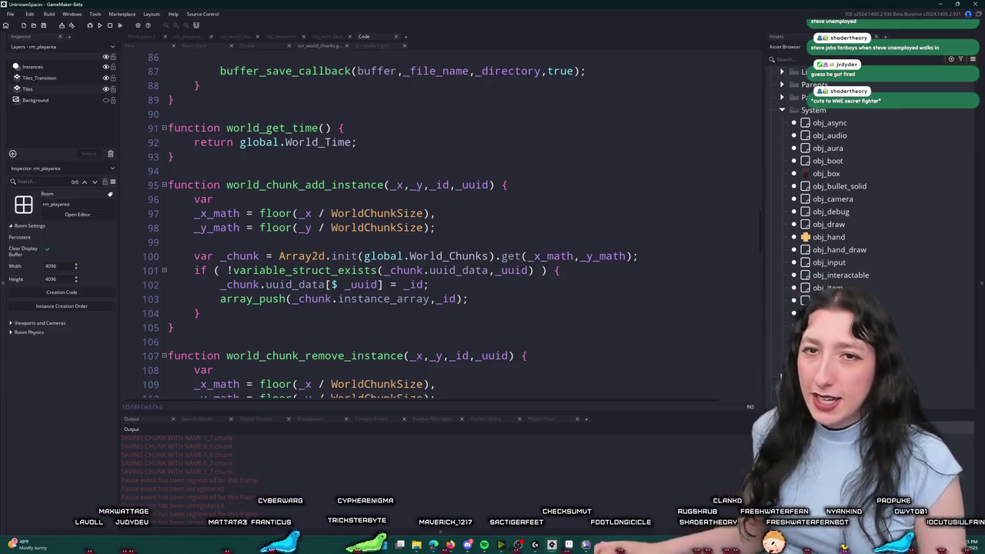
{"action": "scroll", "coordinate": [401, 156], "scroll_direction": "up", "scroll_amount": 10}
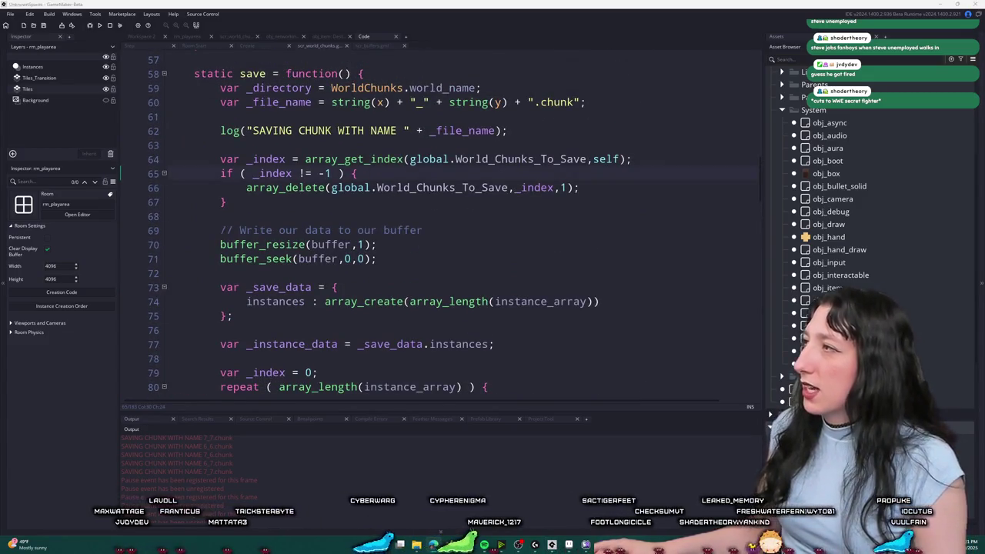
{"action": "type", "text": "gamemak"}
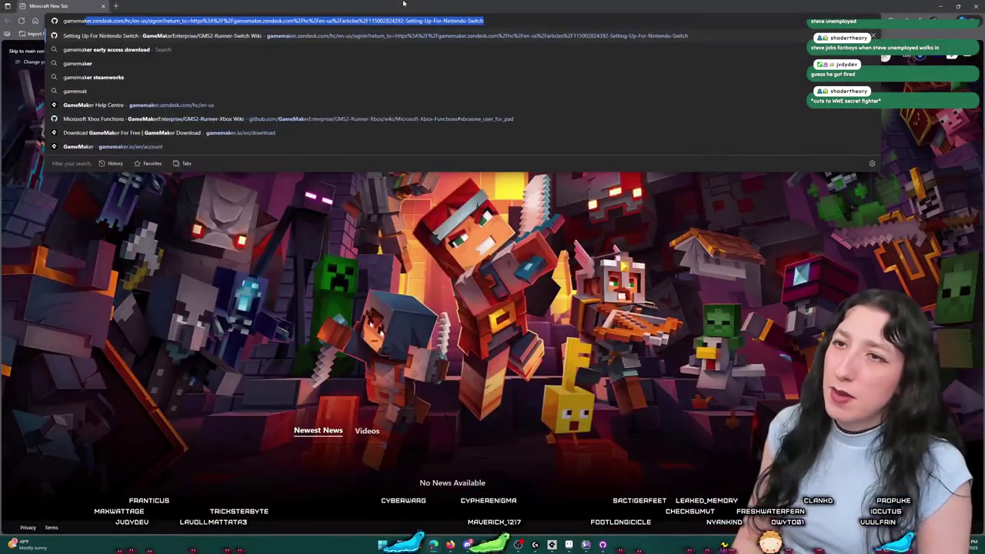
{"action": "type", "text": "er can you "}
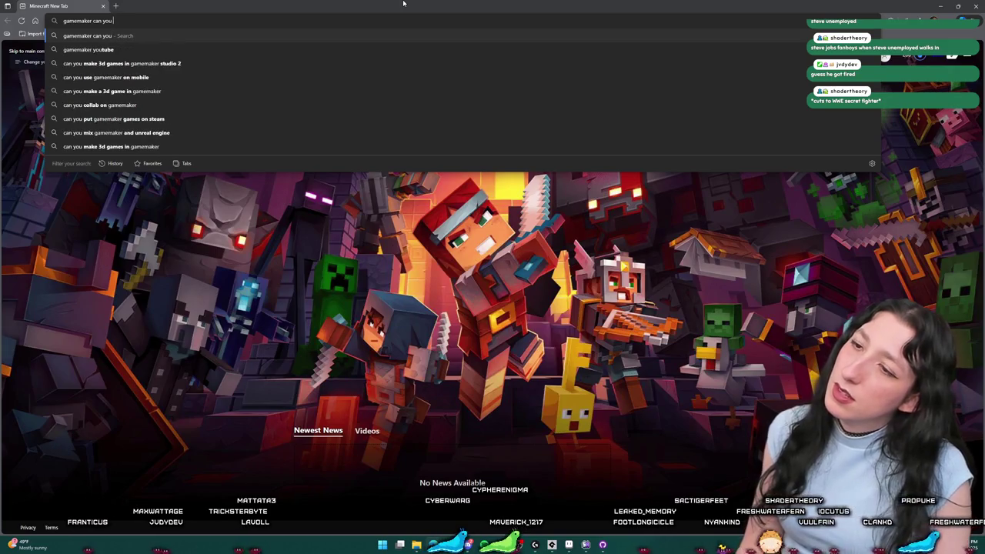
{"action": "type", "text": "modify deactivated instances"}
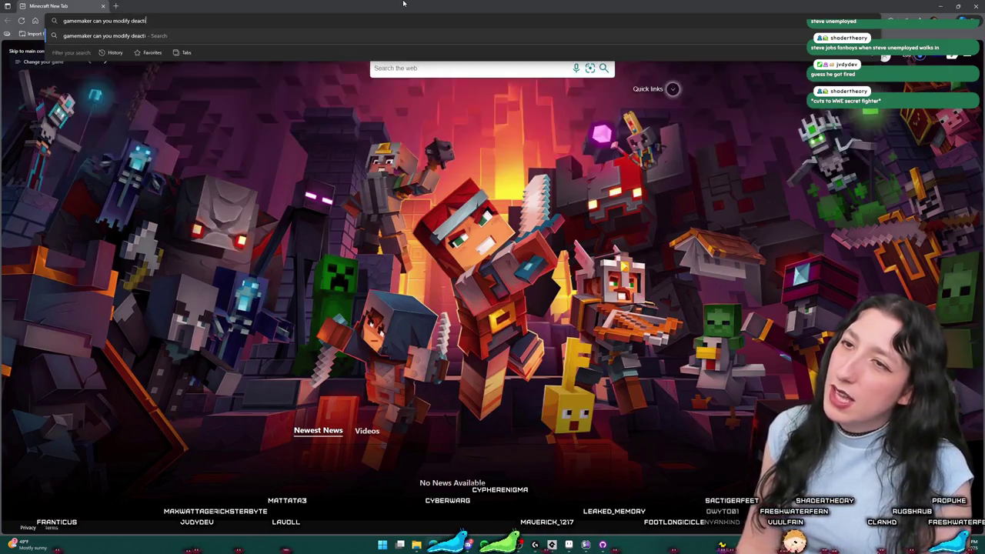
Search Bing, open the manual's Deactivating Instances page and the SOLVED forum thread in background.
{"action": "key", "text": "Return"}
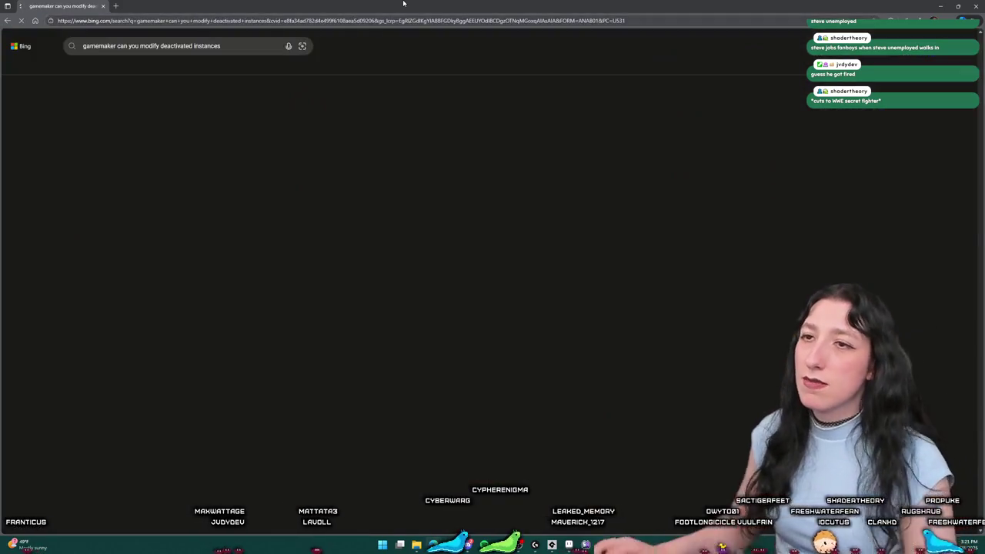
{"action": "left_click", "coordinate": [193, 192]}
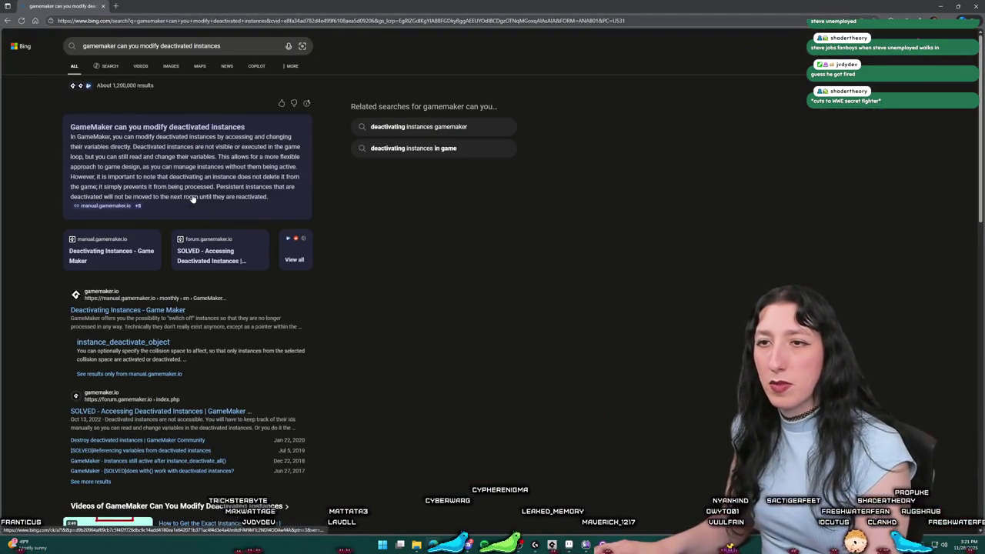
{"action": "mouse_move", "coordinate": [139, 158]}
{"action": "scroll", "coordinate": [151, 237], "scroll_direction": "down", "scroll_amount": 1}
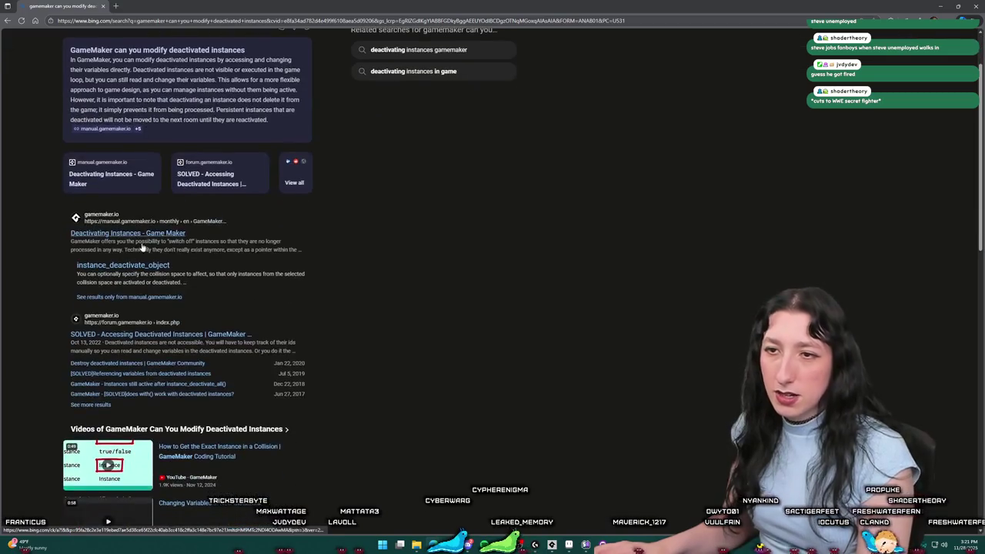
{"action": "left_click", "coordinate": [152, 237]}
{"action": "middle_click", "coordinate": [160, 334]}
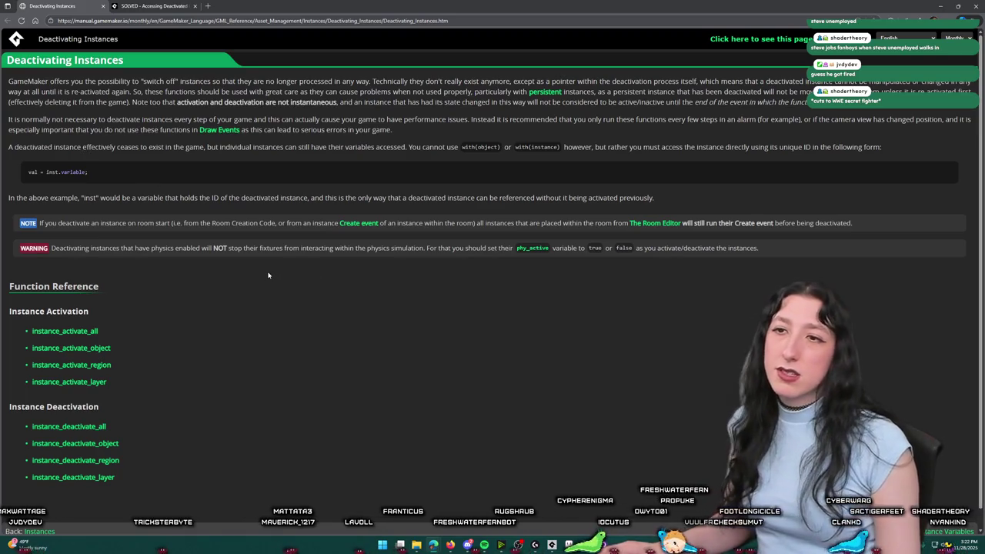
Zoom in and read the Deactivating Instances page, then close it and return to GameMaker.
{"action": "key", "text": "ctrl+plus"}
{"action": "key", "text": "ctrl+plus"}
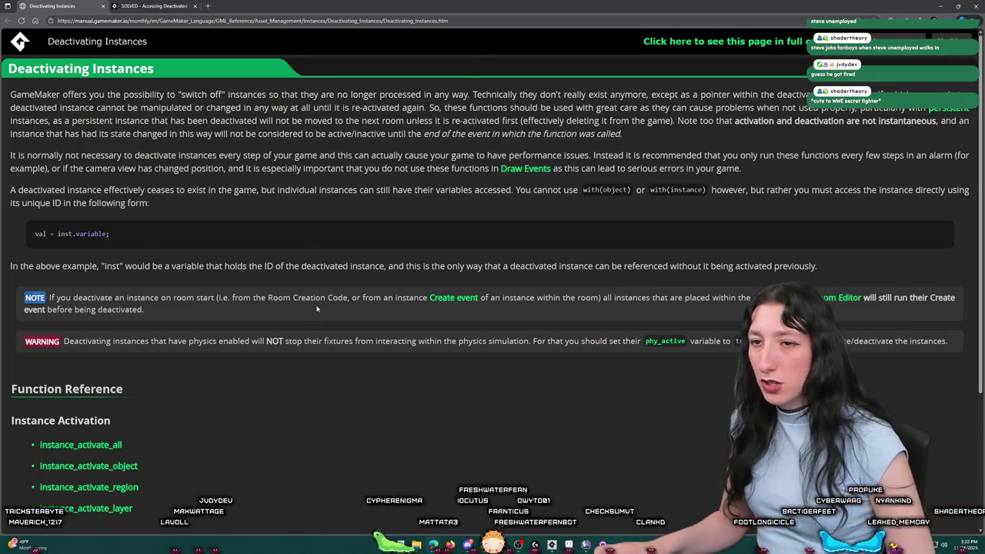
{"action": "scroll", "coordinate": [281, 358], "scroll_direction": "down", "scroll_amount": 2}
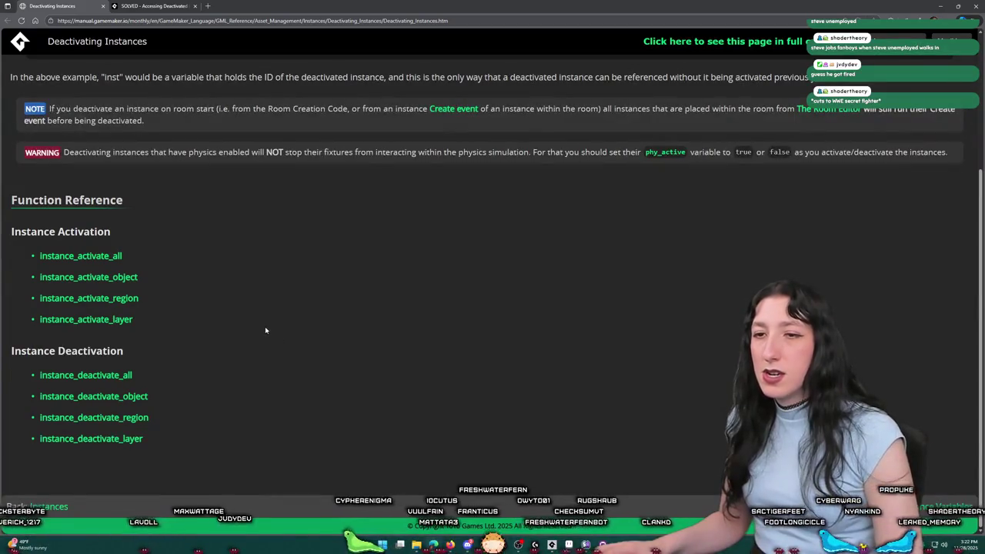
{"action": "scroll", "coordinate": [223, 387], "scroll_direction": "up", "scroll_amount": 2}
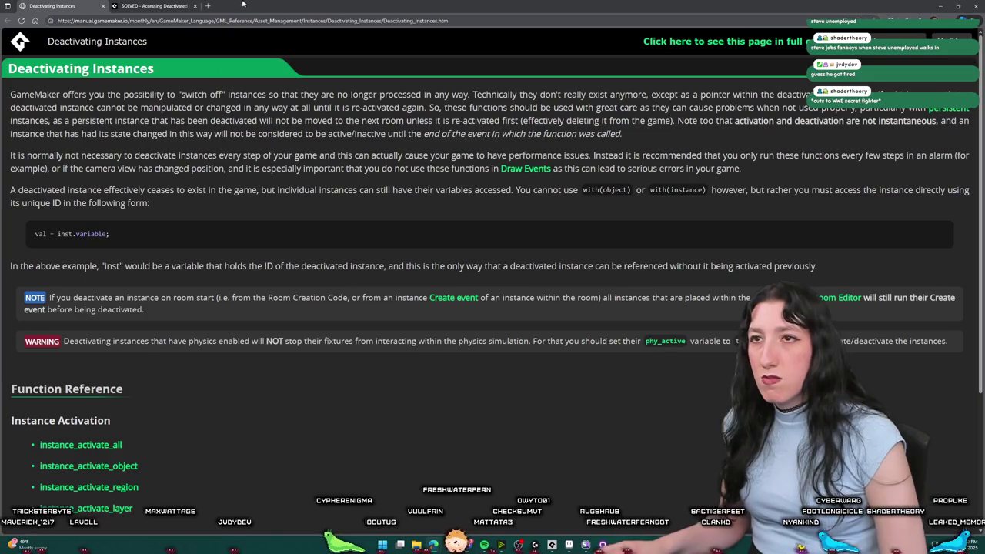
{"action": "left_click", "coordinate": [102, 6]}
{"action": "key", "text": "alt+Tab"}
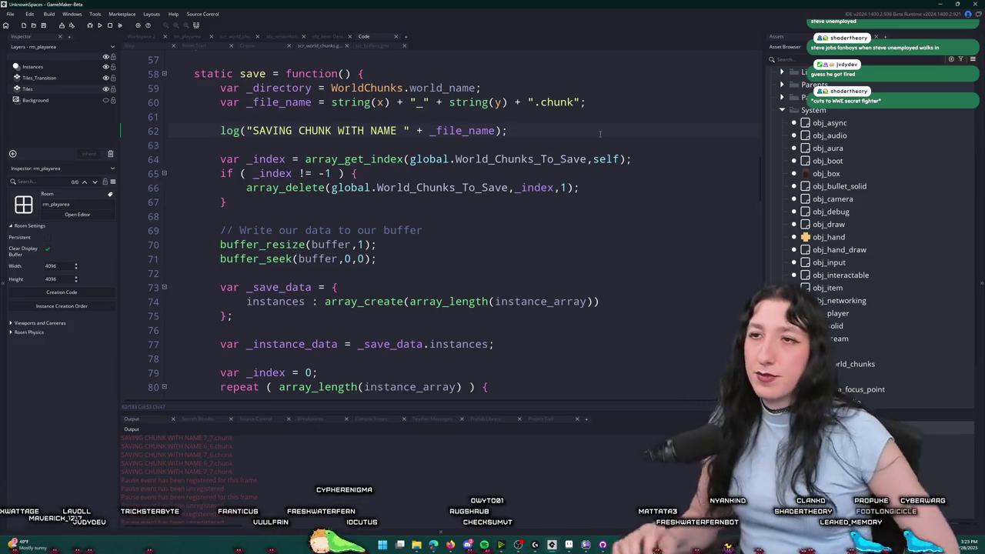
Search the project for 'chunk_write =' and open its definition in obj_item's Create event.
{"action": "scroll", "coordinate": [596, 145], "scroll_direction": "down", "scroll_amount": 3}
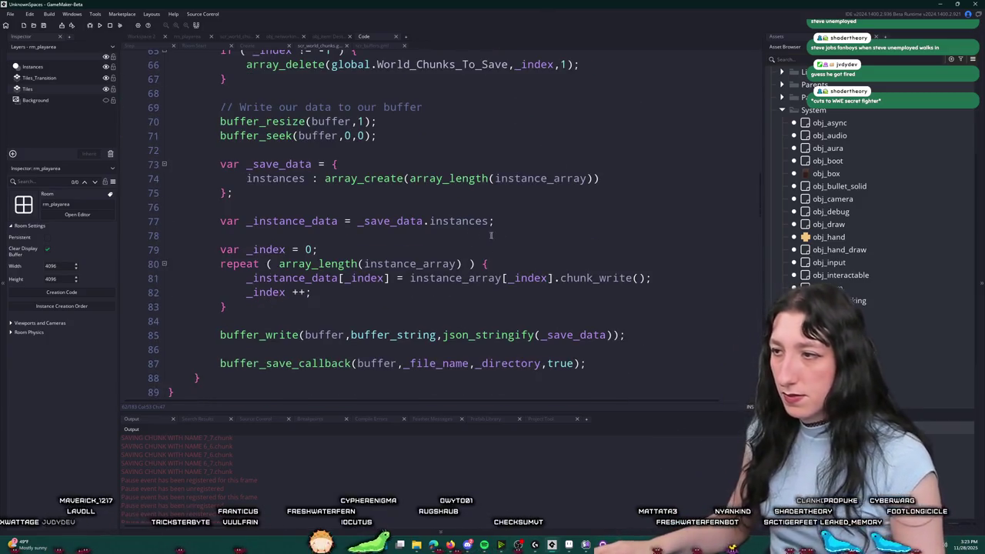
{"action": "double_click", "coordinate": [603, 278]}
{"action": "key", "text": "ctrl+f"}
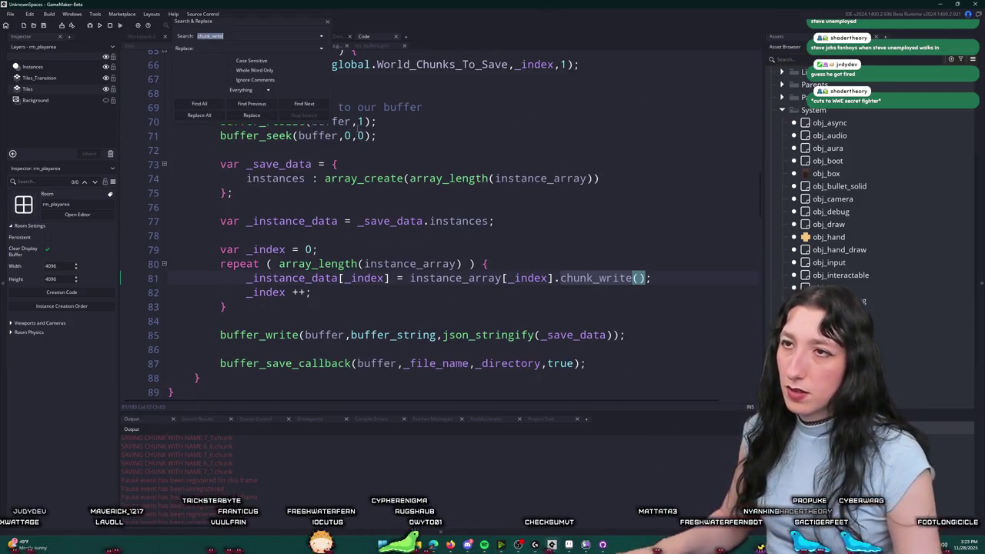
{"action": "type", "text": " ="}
{"action": "key", "text": "Return"}
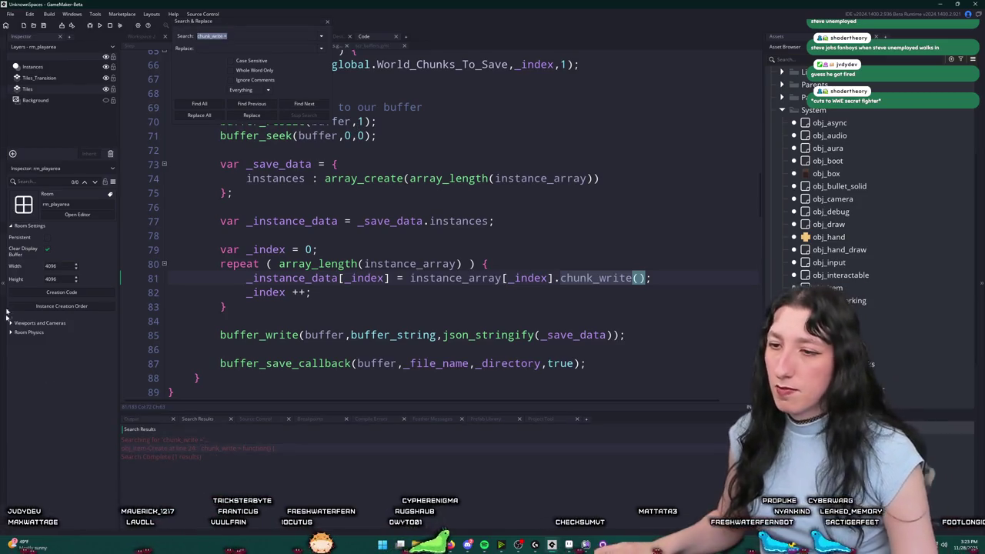
{"action": "double_click", "coordinate": [287, 449]}
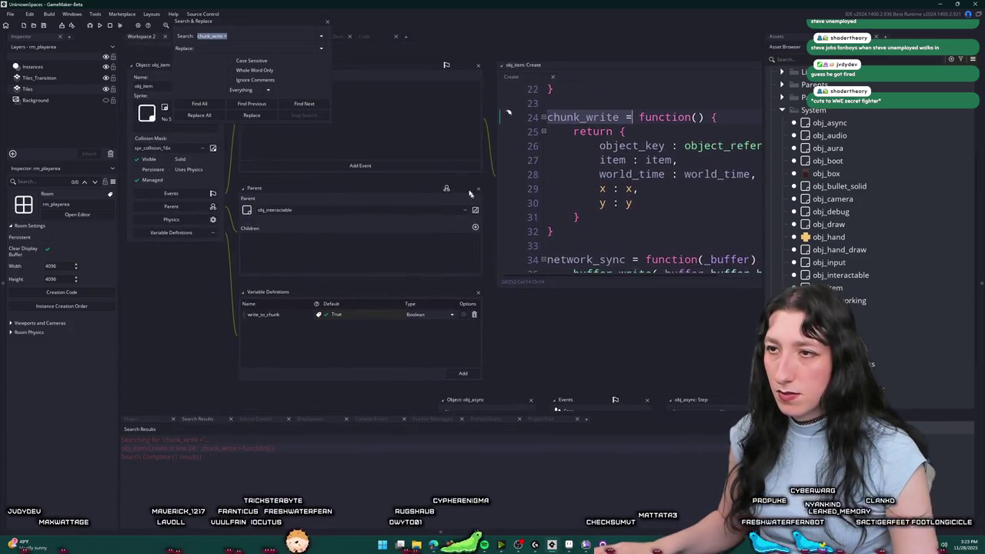
Add a 'uuid : uuid' entry after y in chunk_write's returned data and close Search & Replace.
{"action": "left_click", "coordinate": [582, 199]}
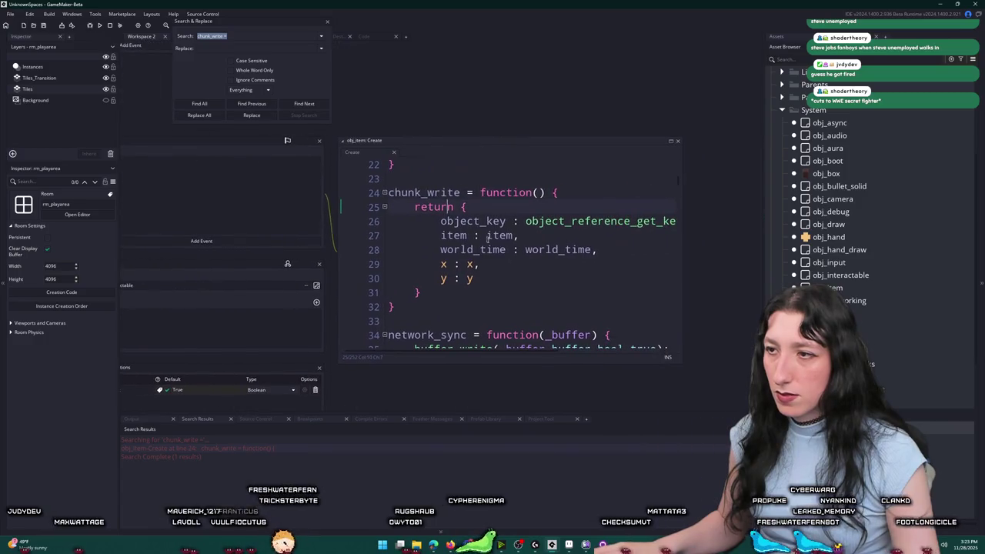
{"action": "left_click", "coordinate": [533, 282]}
{"action": "type", "text": ","}
{"action": "key", "text": "Return"}
{"action": "type", "text": "uuid :uuid,"}
{"action": "key", "text": "BackSpace"}
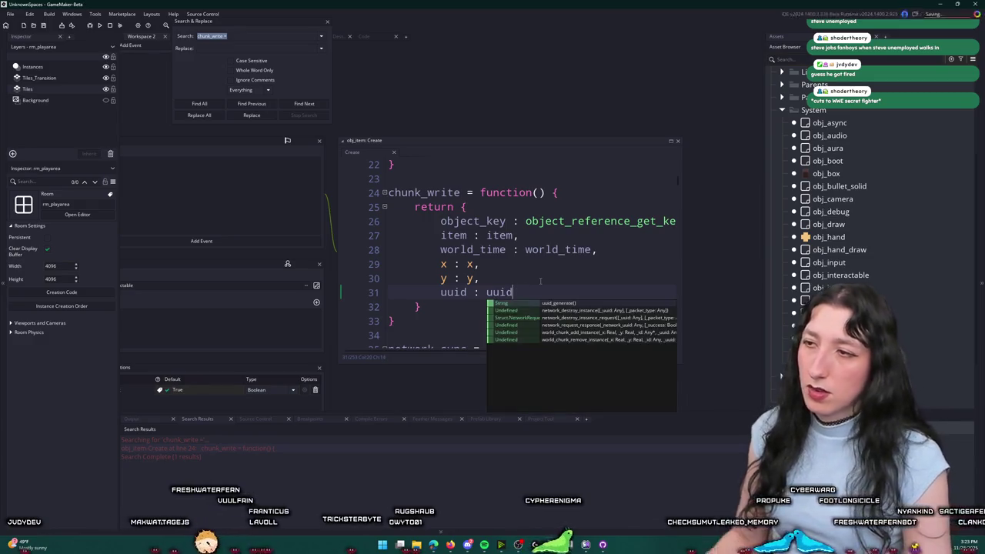
{"action": "left_click", "coordinate": [329, 22]}
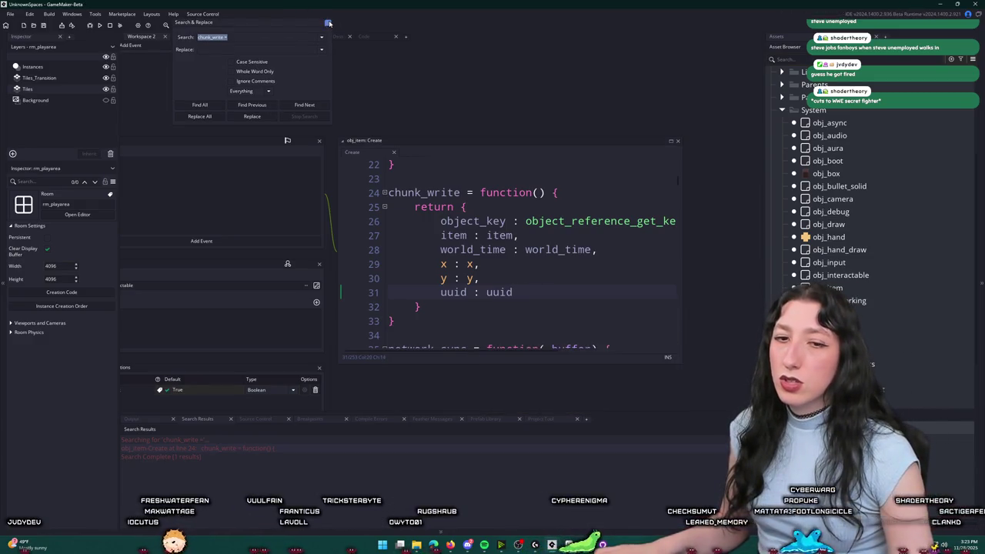
{"action": "left_click", "coordinate": [328, 23]}
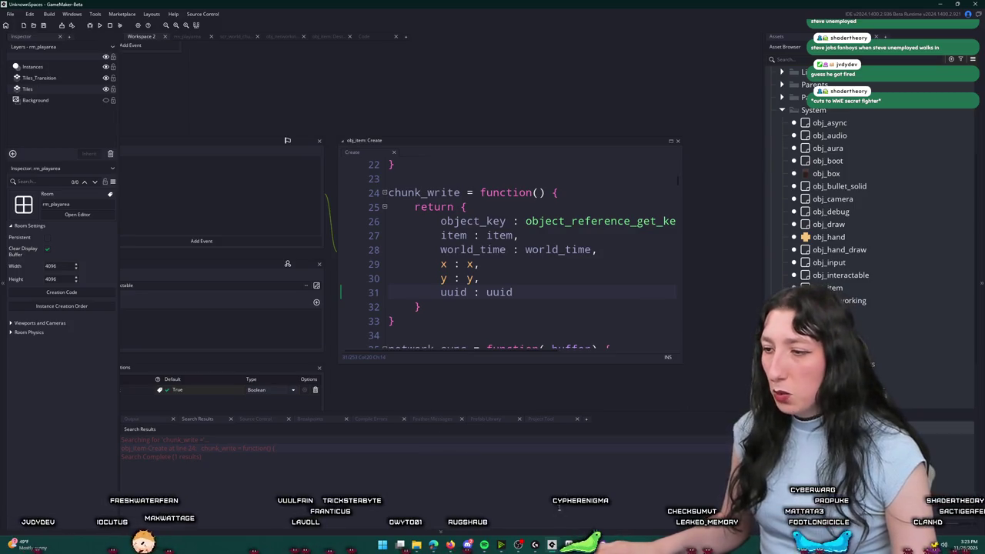
{"action": "left_click", "coordinate": [569, 545]}
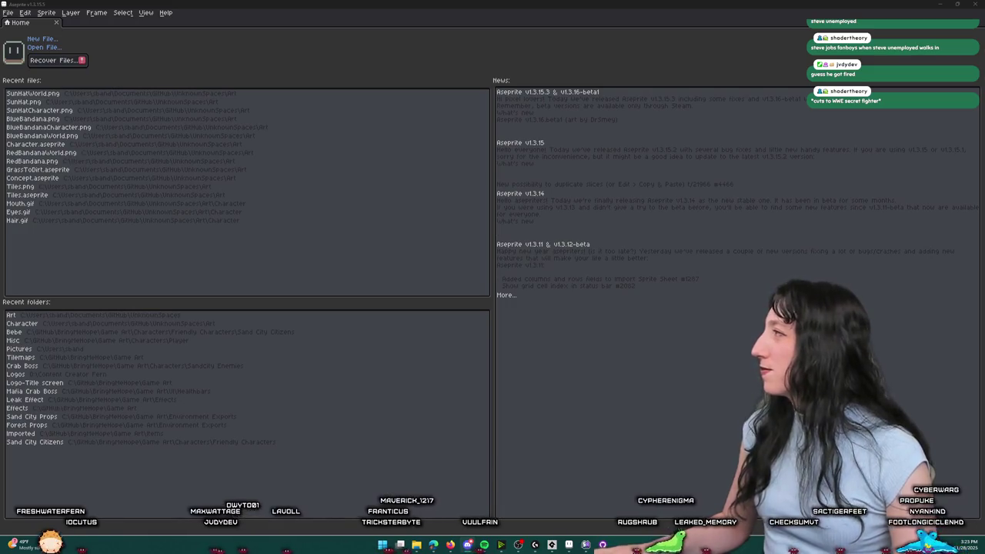
Create a new 1024×1024 sprite, fill its canvas near-black, and pick white for drawing.
{"action": "left_click", "coordinate": [58, 39]}
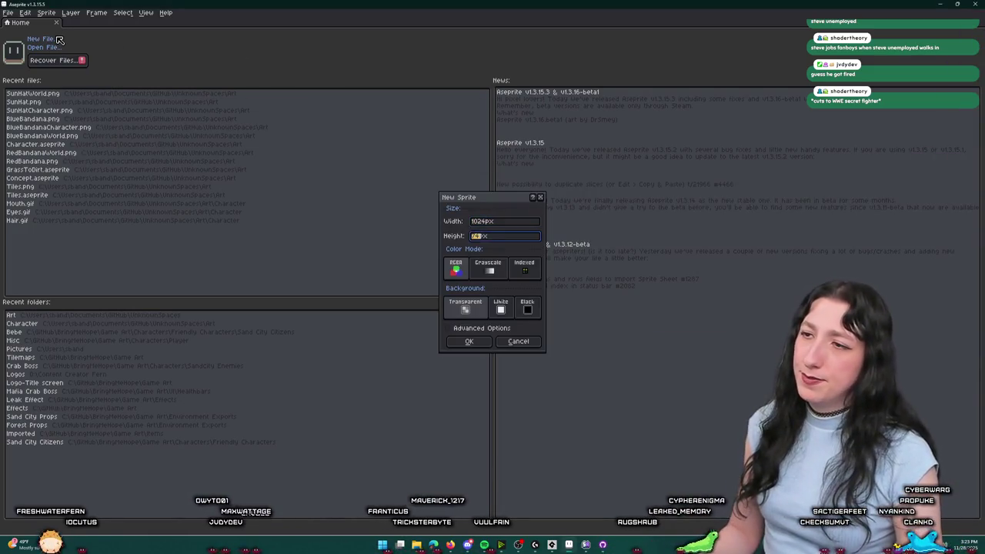
{"action": "key", "text": "Return"}
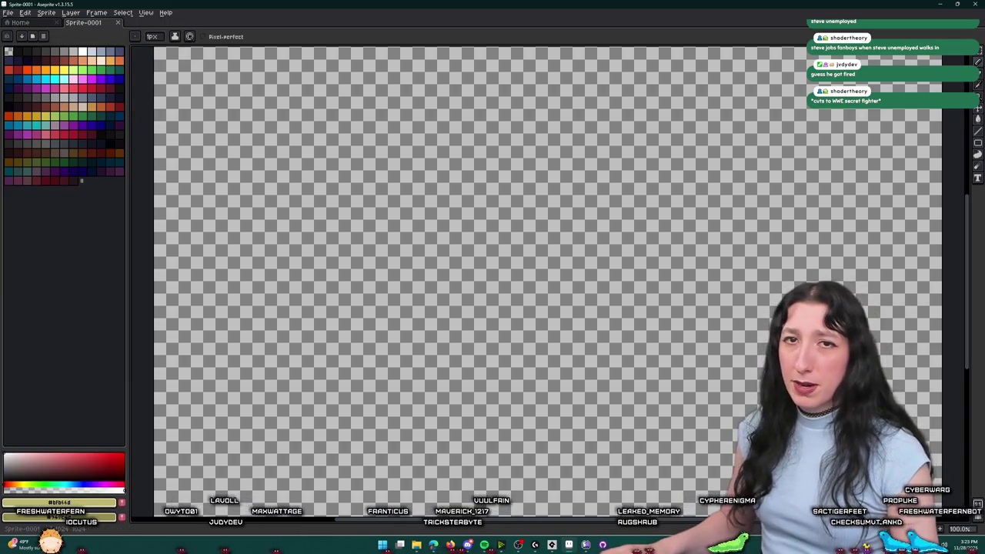
{"action": "key", "text": "Tab"}
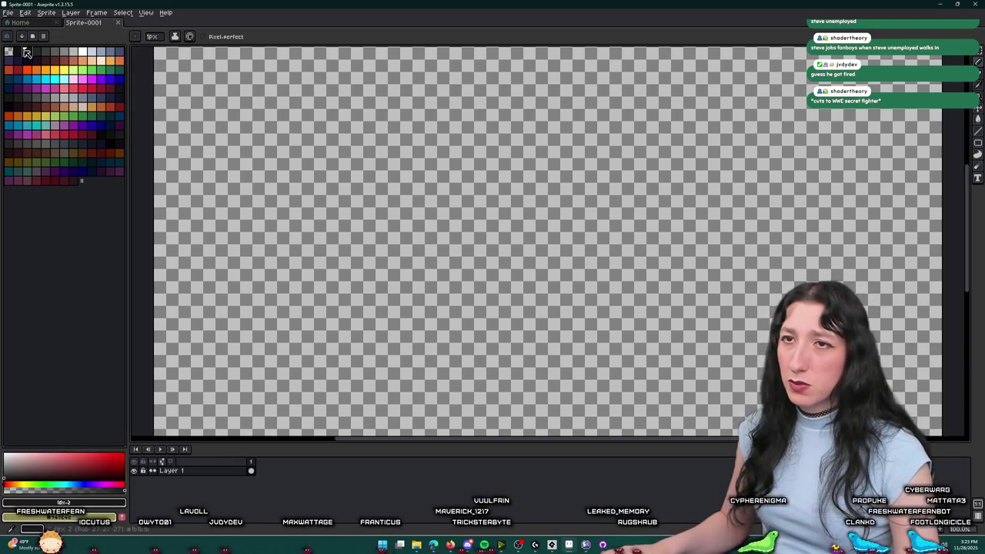
{"action": "key", "text": "g"}
{"action": "left_click", "coordinate": [347, 205]}
{"action": "scroll", "coordinate": [345, 198], "scroll_direction": "down", "scroll_amount": 1}
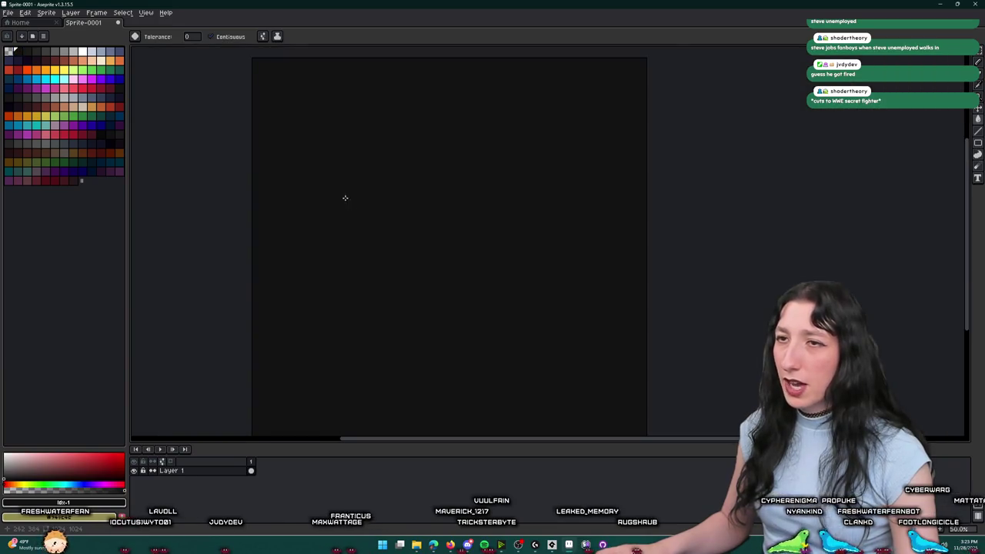
{"action": "left_click", "coordinate": [82, 51]}
Paint a large white blob near the lower-right corner with a 27px pencil.
{"action": "key", "text": "b"}
{"action": "left_click_drag", "start_coordinate": [267, 114], "coordinate": [322, 121]}
{"action": "key", "text": "ctrl+z"}
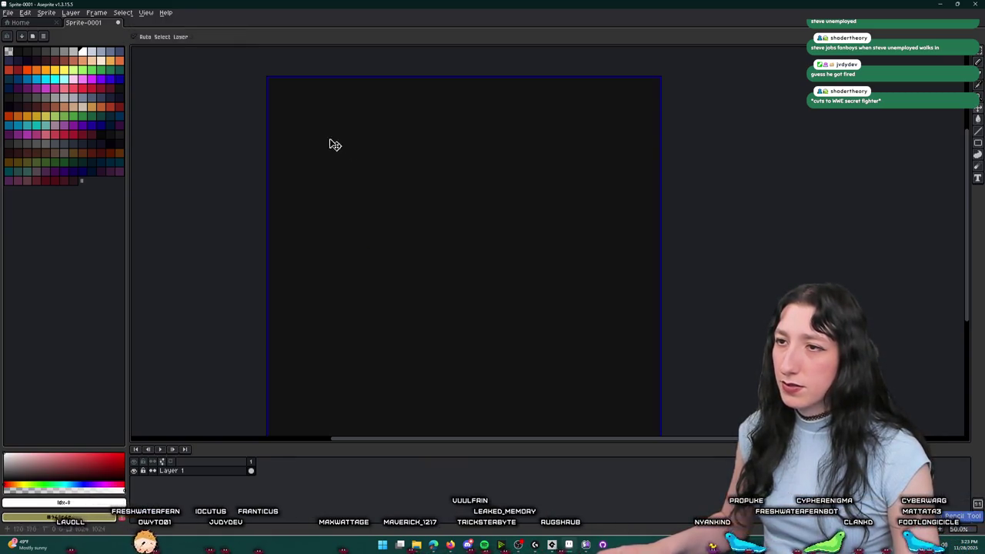
{"action": "scroll", "coordinate": [451, 239], "scroll_direction": "down", "scroll_amount": 3}
{"action": "left_click_drag", "start_coordinate": [590, 332], "coordinate": [597, 332]}
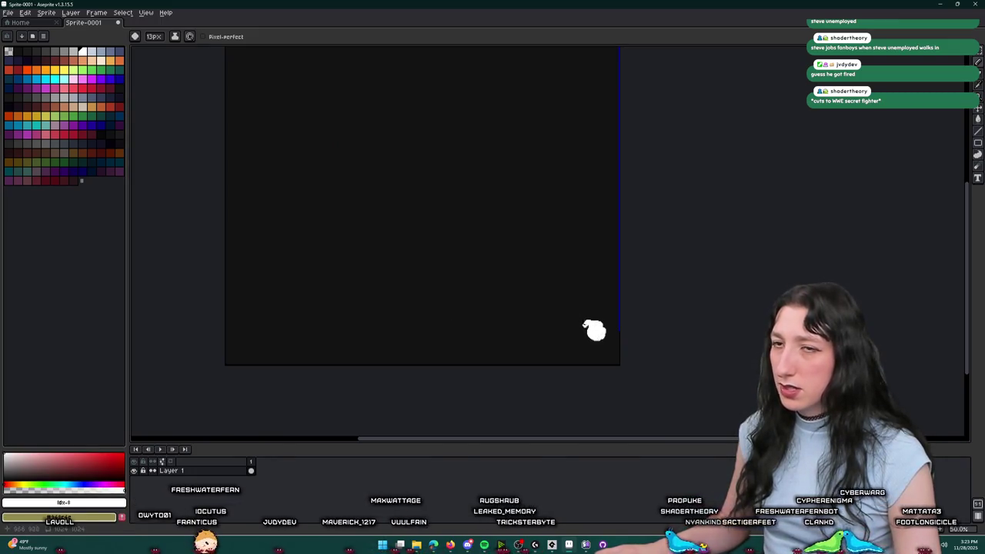
{"action": "key", "text": "plus"}
{"action": "key", "text": "plus"}
{"action": "key", "text": "plus"}
{"action": "scroll", "coordinate": [599, 330], "scroll_direction": "up", "scroll_amount": 4}
{"action": "key", "text": "plus"}
{"action": "key", "text": "plus"}
{"action": "key", "text": "plus"}
{"action": "mouse_move", "coordinate": [539, 319]}
{"action": "left_mouse_down"}
{"action": "mouse_move", "coordinate": [528, 314]}
{"action": "mouse_move", "coordinate": [613, 326]}
{"action": "mouse_move", "coordinate": [534, 336]}
{"action": "left_mouse_up"}
Give the blob two black eyes and a smiling mouth with an 8px brush.
{"action": "key", "text": "x"}
{"action": "key", "text": "minus"}
{"action": "key", "text": "minus"}
{"action": "key", "text": "minus"}
{"action": "left_click_drag", "start_coordinate": [523, 274], "coordinate": [532, 273]}
{"action": "left_click", "coordinate": [592, 276]}
{"action": "mouse_move", "coordinate": [538, 338]}
{"action": "left_mouse_down"}
{"action": "mouse_move", "coordinate": [558, 350]}
{"action": "mouse_move", "coordinate": [573, 340]}
{"action": "left_mouse_up"}
Outline the hotdog bun in the top-left corner and fill it with white.
{"action": "mouse_move", "coordinate": [382, 331]}
{"action": "left_mouse_down"}
{"action": "mouse_move", "coordinate": [475, 337]}
{"action": "mouse_move", "coordinate": [537, 279]}
{"action": "left_mouse_up"}
{"action": "scroll", "coordinate": [475, 337], "scroll_direction": "down", "scroll_amount": 4}
{"action": "scroll", "coordinate": [404, 162], "scroll_direction": "up", "scroll_amount": 3}
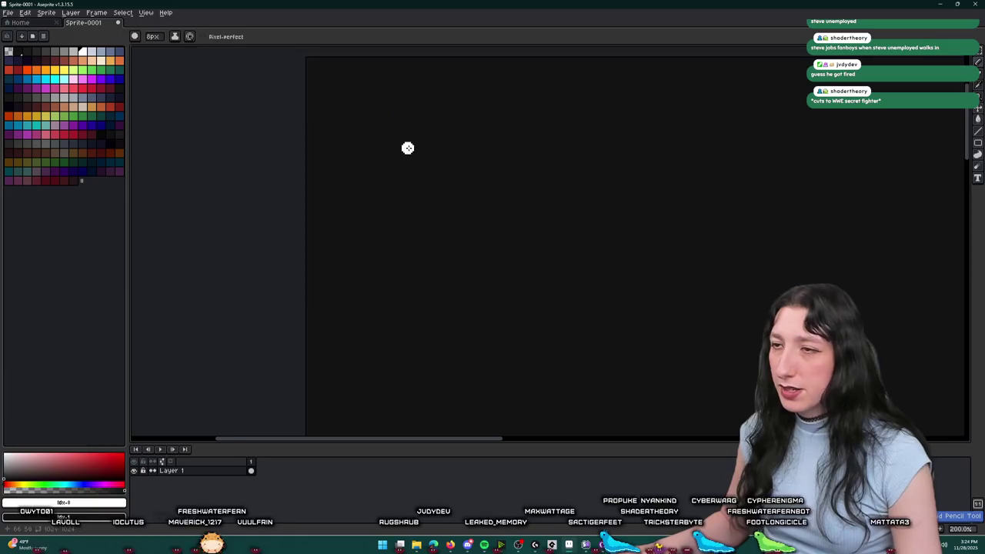
{"action": "mouse_move", "coordinate": [428, 110]}
{"action": "left_mouse_down"}
{"action": "mouse_move", "coordinate": [294, 188]}
{"action": "mouse_move", "coordinate": [439, 165]}
{"action": "mouse_move", "coordinate": [432, 115]}
{"action": "left_mouse_up"}
{"action": "scroll", "coordinate": [363, 176], "scroll_direction": "down", "scroll_amount": 3}
{"action": "scroll", "coordinate": [326, 208], "scroll_direction": "up", "scroll_amount": 1}
{"action": "key", "text": "g"}
{"action": "left_click", "coordinate": [330, 187]}
{"action": "scroll", "coordinate": [330, 190], "scroll_direction": "down", "scroll_amount": 1}
{"action": "scroll", "coordinate": [341, 200], "scroll_direction": "up", "scroll_amount": 2}
{"action": "scroll", "coordinate": [394, 220], "scroll_direction": "up", "scroll_amount": 2}
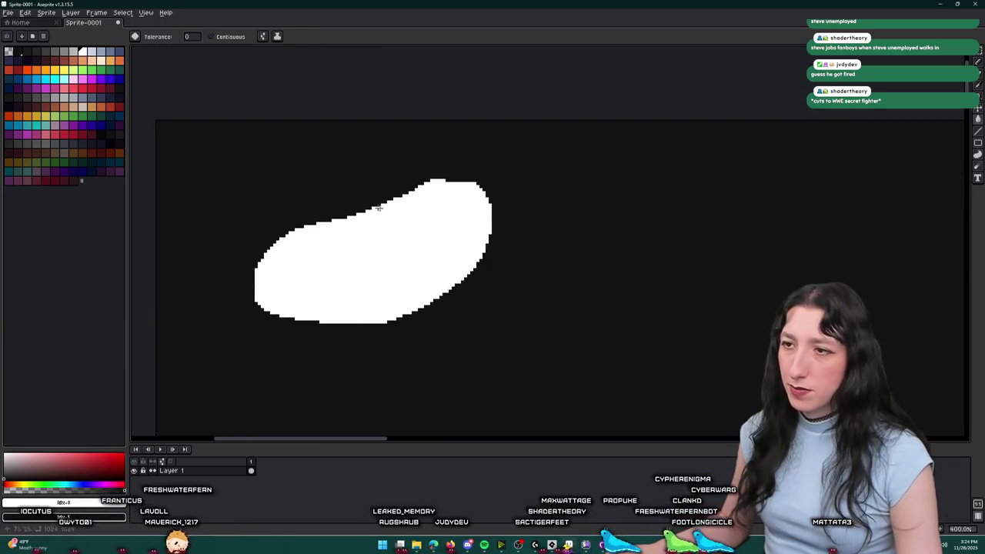
Add round bumps to the bun's left end and top-right edge.
{"action": "key", "text": "e"}
{"action": "mouse_move", "coordinate": [452, 183]}
{"action": "left_mouse_down"}
{"action": "mouse_move", "coordinate": [373, 248]}
{"action": "mouse_move", "coordinate": [264, 259]}
{"action": "left_mouse_up"}
{"action": "key", "text": "ctrl+z"}
{"action": "key", "text": "b"}
{"action": "left_click", "coordinate": [250, 248]}
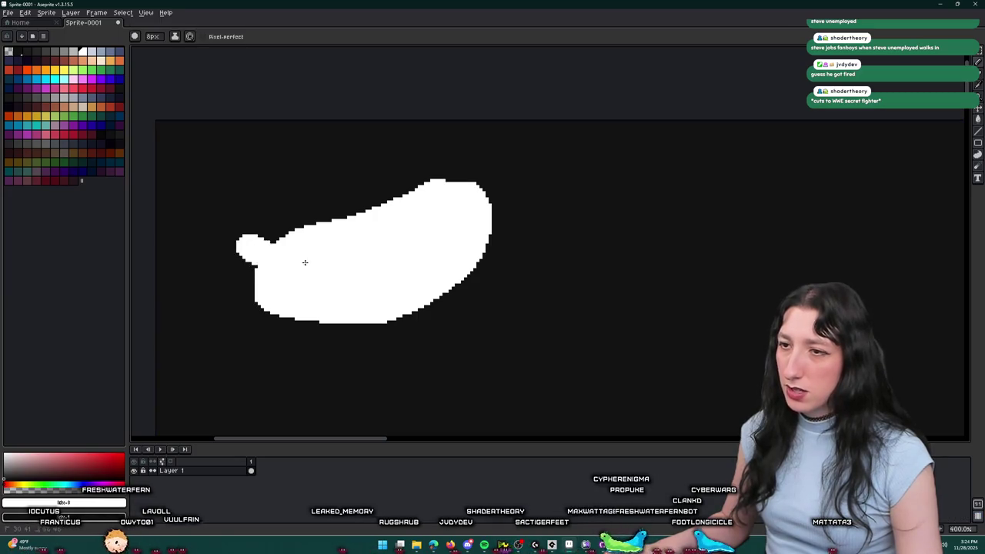
{"action": "left_click", "coordinate": [460, 174]}
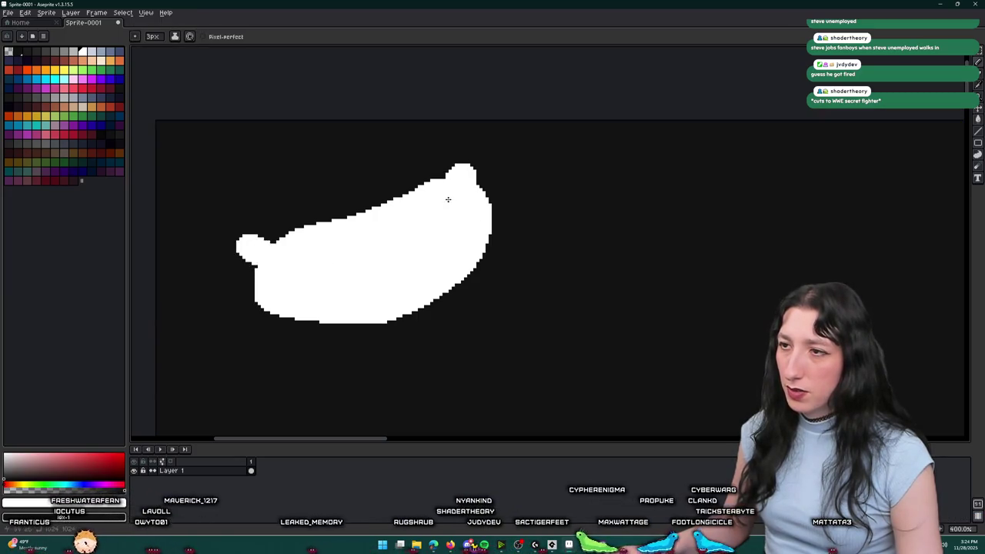
Erase the curved line separating the sausage from the bun.
{"action": "key", "text": "e"}
{"action": "left_click_drag", "start_coordinate": [437, 196], "coordinate": [331, 244]}
{"action": "scroll", "coordinate": [354, 231], "scroll_direction": "down", "scroll_amount": 3}
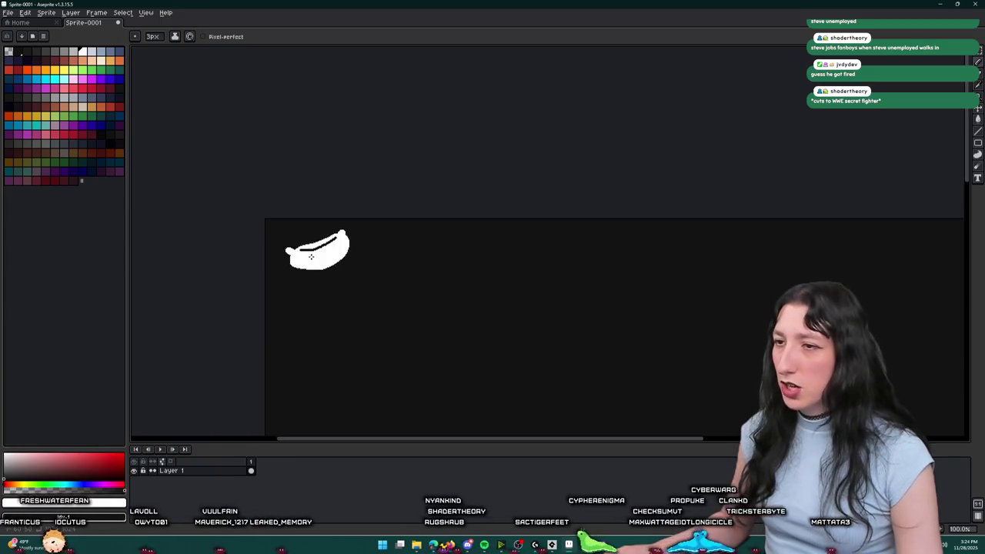
{"action": "scroll", "coordinate": [388, 212], "scroll_direction": "up", "scroll_amount": 2}
{"action": "mouse_move", "coordinate": [389, 212]}
{"action": "left_mouse_down"}
{"action": "mouse_move", "coordinate": [357, 246]}
{"action": "mouse_move", "coordinate": [271, 268]}
{"action": "left_mouse_up"}
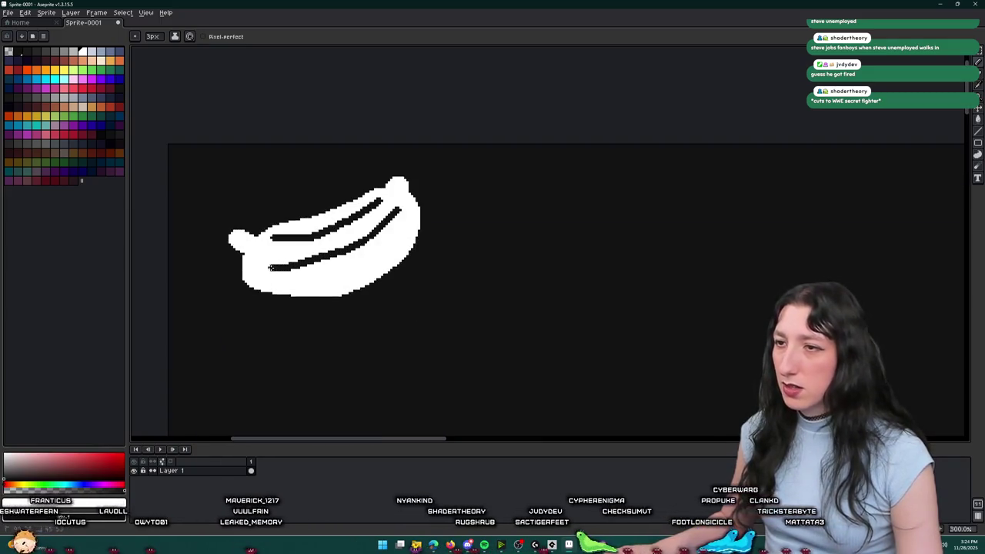
{"action": "scroll", "coordinate": [277, 273], "scroll_direction": "down", "scroll_amount": 3}
{"action": "scroll", "coordinate": [296, 262], "scroll_direction": "down", "scroll_amount": 3}
{"action": "scroll", "coordinate": [320, 275], "scroll_direction": "down", "scroll_amount": 2}
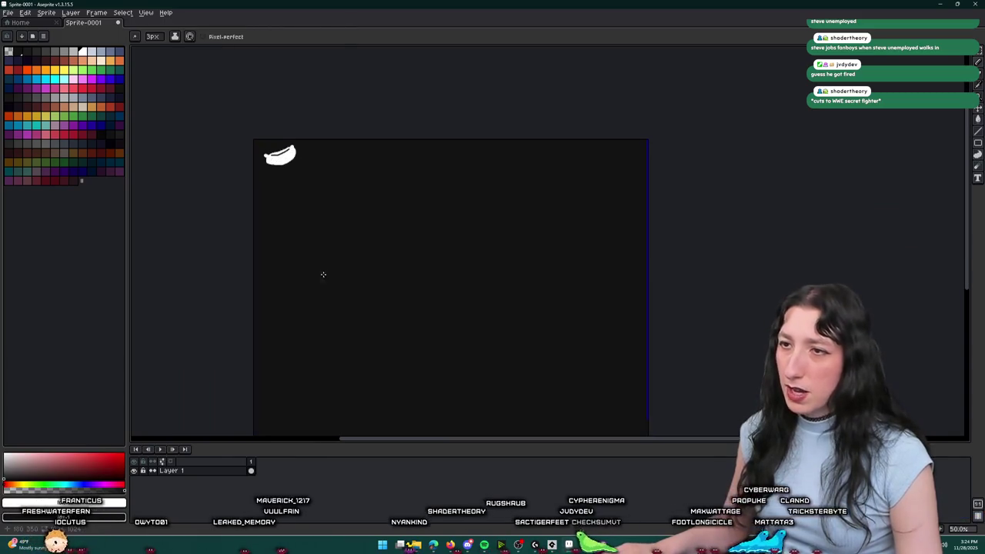
{"action": "scroll", "coordinate": [300, 246], "scroll_direction": "right", "scroll_amount": 2}
{"action": "scroll", "coordinate": [321, 107], "scroll_direction": "down", "scroll_amount": 2}
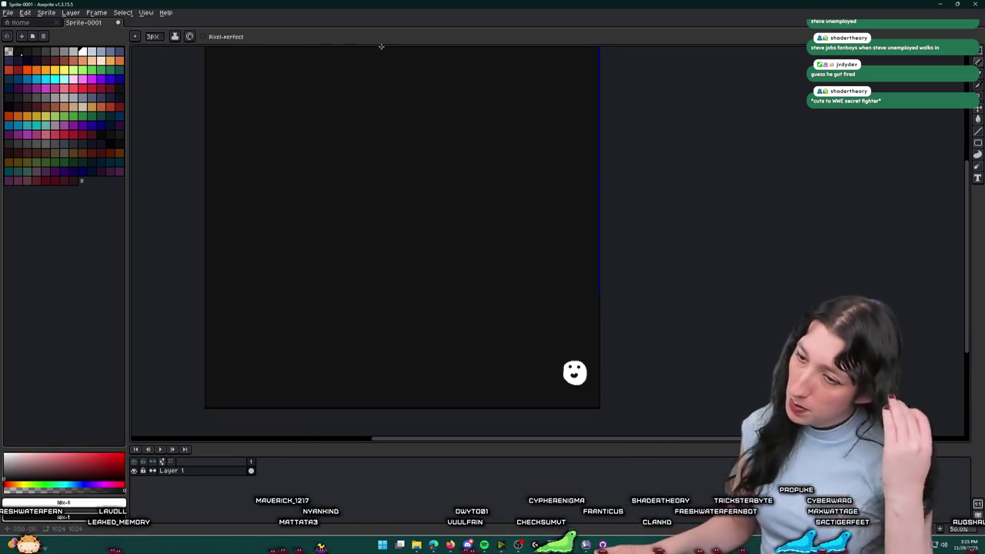
{"action": "mouse_move", "coordinate": [305, 213]}
{"action": "left_mouse_down"}
{"action": "mouse_move", "coordinate": [362, 207]}
{"action": "mouse_move", "coordinate": [371, 183]}
{"action": "mouse_move", "coordinate": [346, 123]}
{"action": "left_mouse_up"}
Hand-write the 'hdog' label beside the hotdog sketch, undoing misdrawn strokes.
{"action": "mouse_move", "coordinate": [282, 236]}
{"action": "left_mouse_down"}
{"action": "mouse_move", "coordinate": [367, 159]}
{"action": "mouse_move", "coordinate": [365, 95]}
{"action": "mouse_move", "coordinate": [307, 171]}
{"action": "left_mouse_up"}
{"action": "key", "text": "ctrl+z"}
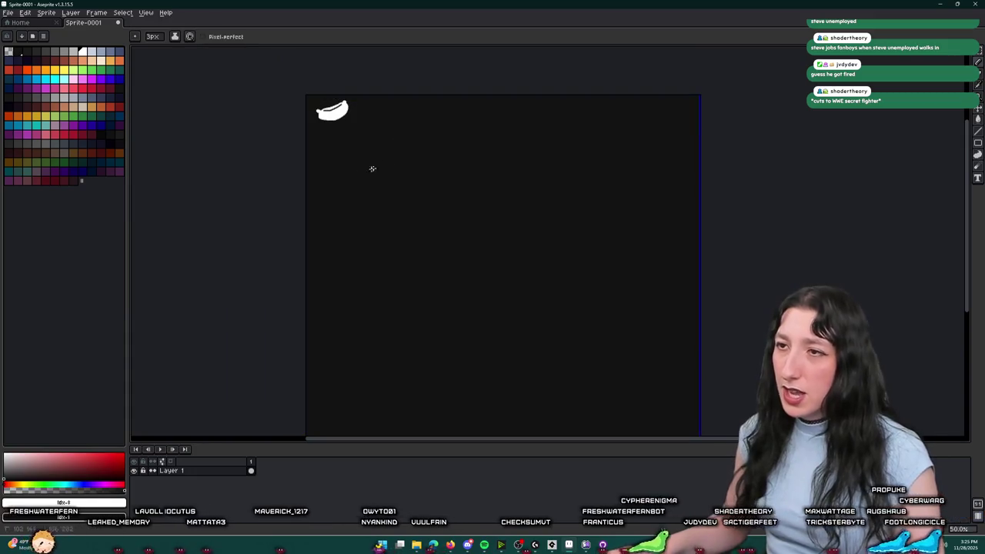
{"action": "mouse_move", "coordinate": [351, 94]}
{"action": "left_mouse_down"}
{"action": "mouse_move", "coordinate": [356, 112]}
{"action": "mouse_move", "coordinate": [306, 143]}
{"action": "left_mouse_up"}
{"action": "key", "text": "ctrl+z"}
{"action": "scroll", "coordinate": [354, 100], "scroll_direction": "up", "scroll_amount": 2}
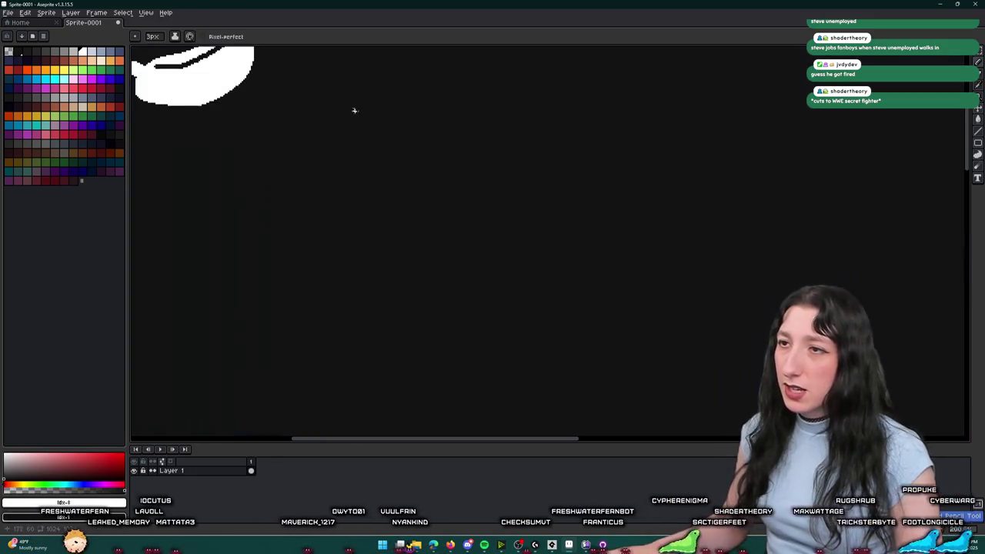
{"action": "left_click_drag", "start_coordinate": [390, 101], "coordinate": [396, 140]}
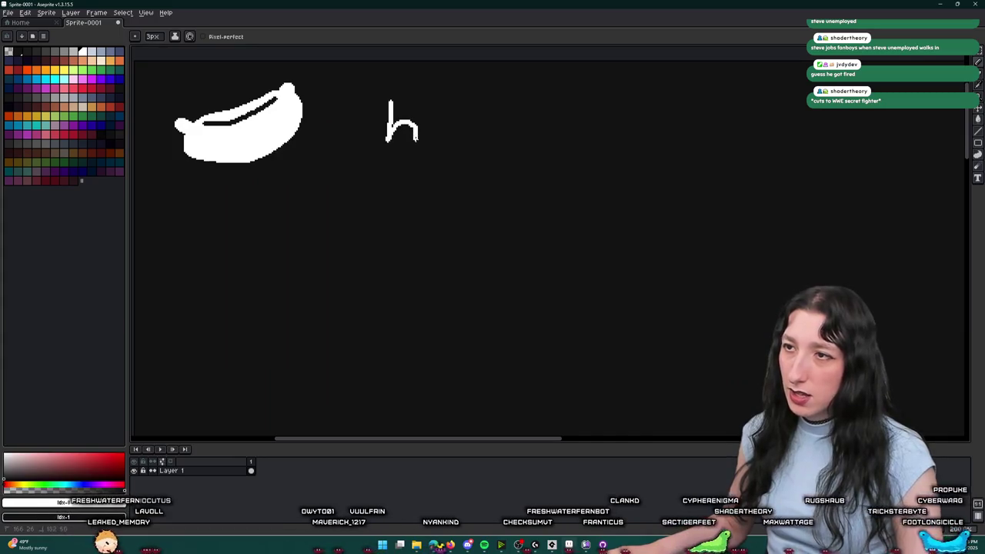
{"action": "mouse_move", "coordinate": [451, 99]}
{"action": "left_mouse_down"}
{"action": "mouse_move", "coordinate": [450, 135]}
{"action": "mouse_move", "coordinate": [455, 125]}
{"action": "mouse_move", "coordinate": [466, 137]}
{"action": "left_mouse_up"}
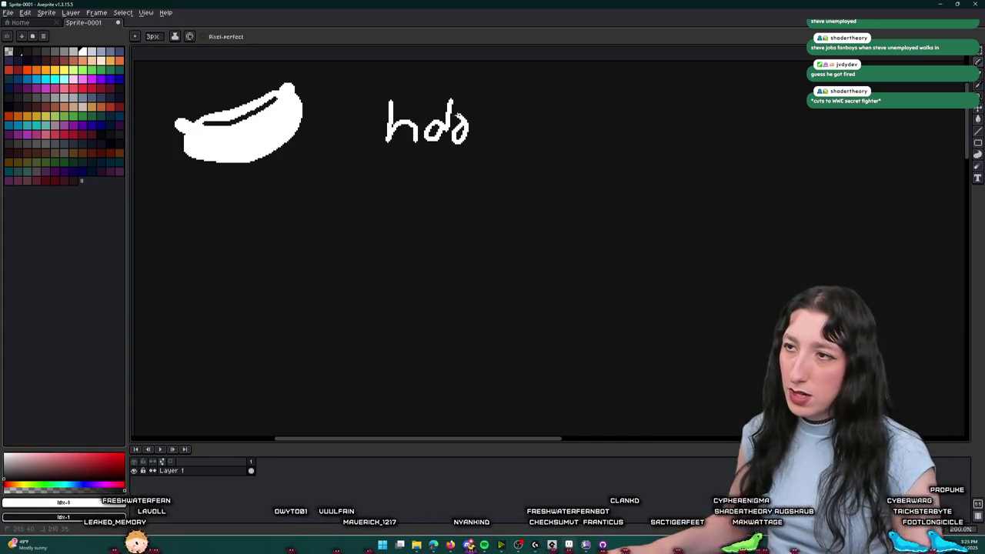
{"action": "key", "text": "ctrl+z"}
{"action": "key", "text": "ctrl+z"}
{"action": "left_click_drag", "start_coordinate": [450, 100], "coordinate": [450, 141]}
{"action": "mouse_move", "coordinate": [448, 123]}
{"action": "left_mouse_down"}
{"action": "mouse_move", "coordinate": [448, 139]}
{"action": "mouse_move", "coordinate": [470, 137]}
{"action": "mouse_move", "coordinate": [460, 126]}
{"action": "mouse_move", "coordinate": [482, 130]}
{"action": "left_mouse_up"}
{"action": "key", "text": "ctrl+z"}
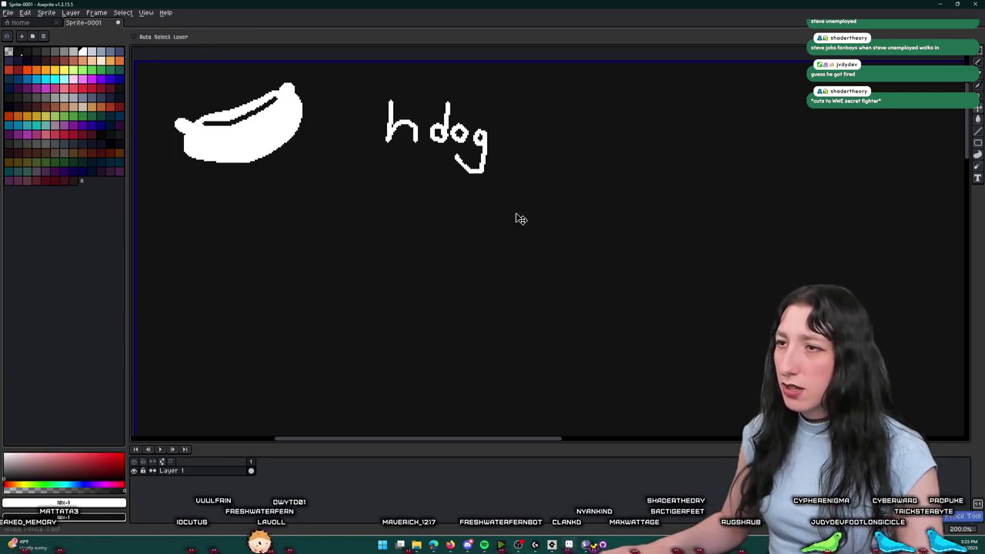
{"action": "left_click_drag", "start_coordinate": [518, 187], "coordinate": [554, 249]}
{"action": "key", "text": "ctrl+z"}
Write 'hdog?' above the smiley face at the bottom right.
{"action": "scroll", "coordinate": [554, 251], "scroll_direction": "down", "scroll_amount": 2}
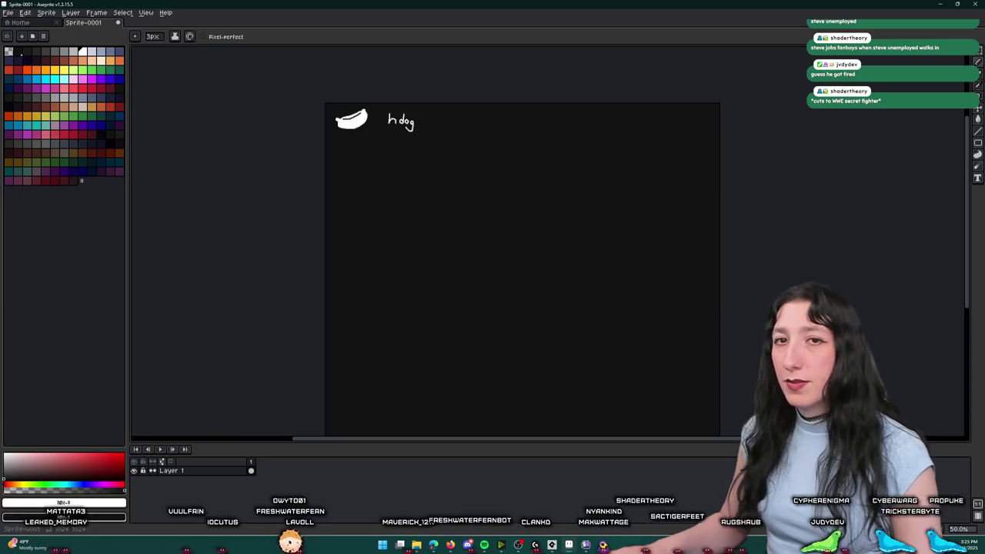
{"action": "left_click_drag", "start_coordinate": [463, 278], "coordinate": [385, 205]}
{"action": "scroll", "coordinate": [607, 356], "scroll_direction": "up", "scroll_amount": 2}
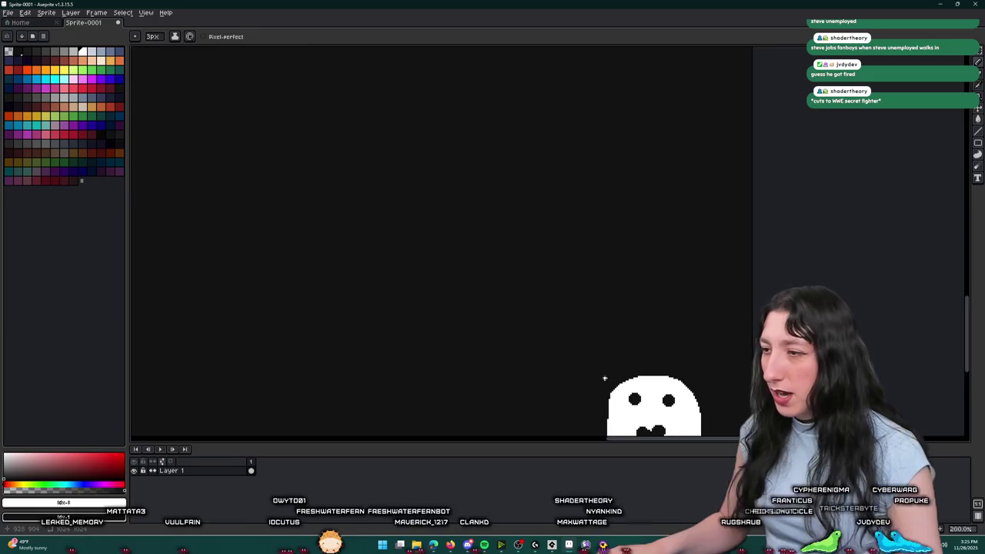
{"action": "left_click_drag", "start_coordinate": [607, 377], "coordinate": [543, 312]}
{"action": "left_click_drag", "start_coordinate": [468, 181], "coordinate": [500, 244]}
{"action": "left_click_drag", "start_coordinate": [534, 214], "coordinate": [517, 247]}
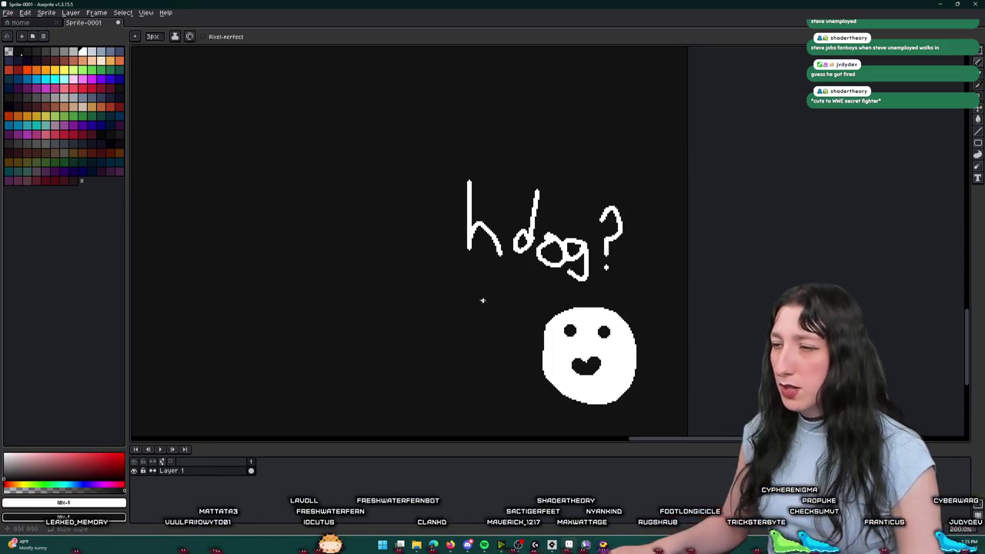
{"action": "scroll", "coordinate": [482, 300], "scroll_direction": "down", "scroll_amount": 1}
{"action": "scroll", "coordinate": [462, 265], "scroll_direction": "down", "scroll_amount": 2}
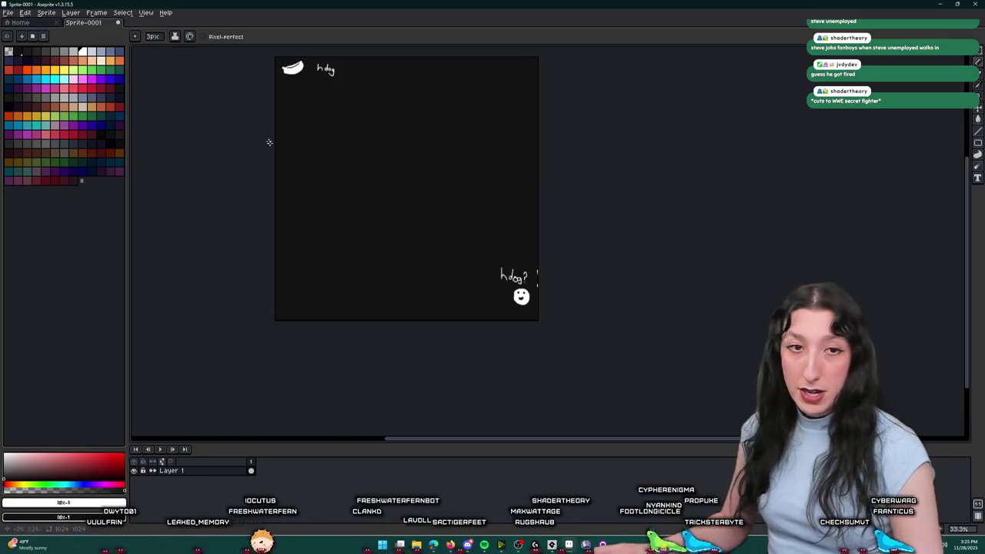
{"action": "left_click_drag", "start_coordinate": [350, 100], "coordinate": [412, 142]}
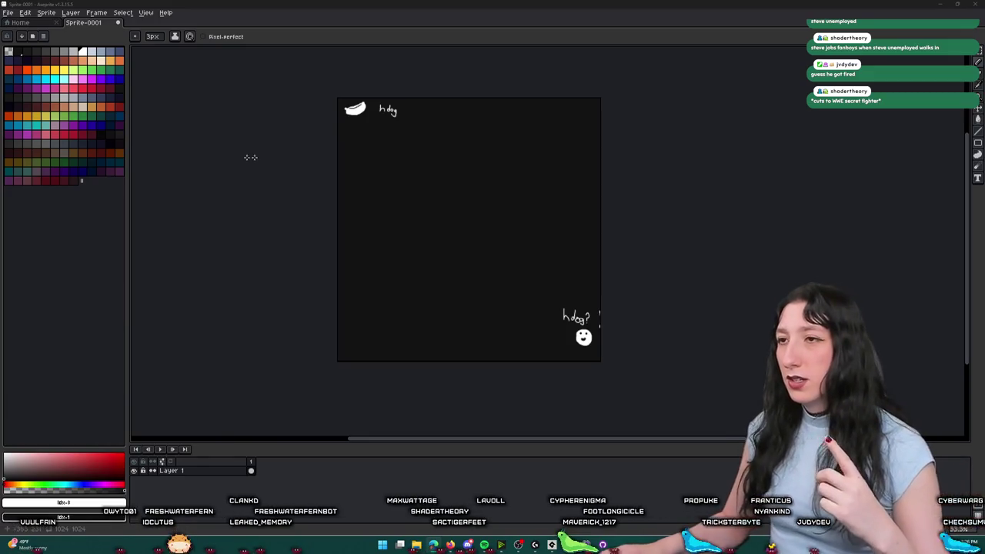
{"action": "scroll", "coordinate": [579, 269], "scroll_direction": "up", "scroll_amount": 1}
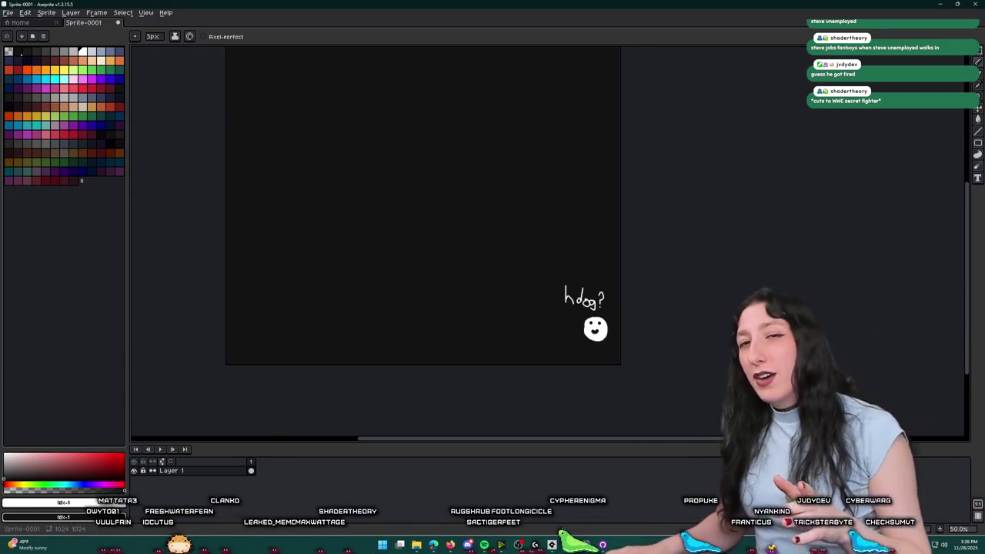
{"action": "left_click_drag", "start_coordinate": [270, 152], "coordinate": [380, 268]}
{"action": "scroll", "coordinate": [392, 189], "scroll_direction": "up", "scroll_amount": 2}
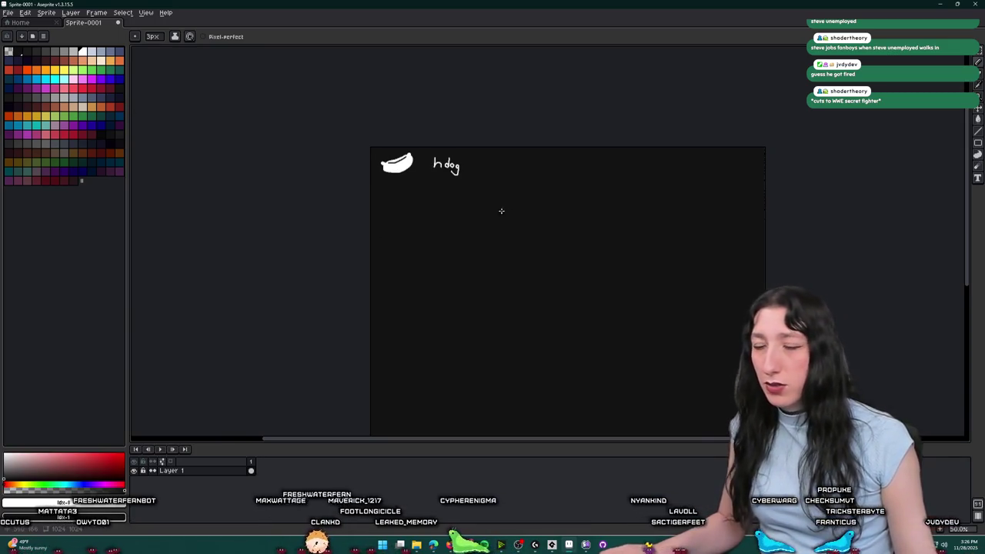
{"action": "scroll", "coordinate": [501, 210], "scroll_direction": "down", "scroll_amount": 3}
{"action": "scroll", "coordinate": [501, 210], "scroll_direction": "right", "scroll_amount": 3}
{"action": "left_click_drag", "start_coordinate": [397, 68], "coordinate": [417, 96]}
{"action": "scroll", "coordinate": [389, 81], "scroll_direction": "up", "scroll_amount": 4}
{"action": "key", "text": "ctrl+z"}
{"action": "scroll", "coordinate": [402, 143], "scroll_direction": "up", "scroll_amount": 2}
{"action": "mouse_move", "coordinate": [402, 133]}
{"action": "left_mouse_down"}
{"action": "mouse_move", "coordinate": [387, 157]}
{"action": "mouse_move", "coordinate": [455, 162]}
{"action": "mouse_move", "coordinate": [433, 162]}
{"action": "left_mouse_up"}
{"action": "key", "text": "ctrl+z"}
{"action": "scroll", "coordinate": [466, 195], "scroll_direction": "down", "scroll_amount": 2}
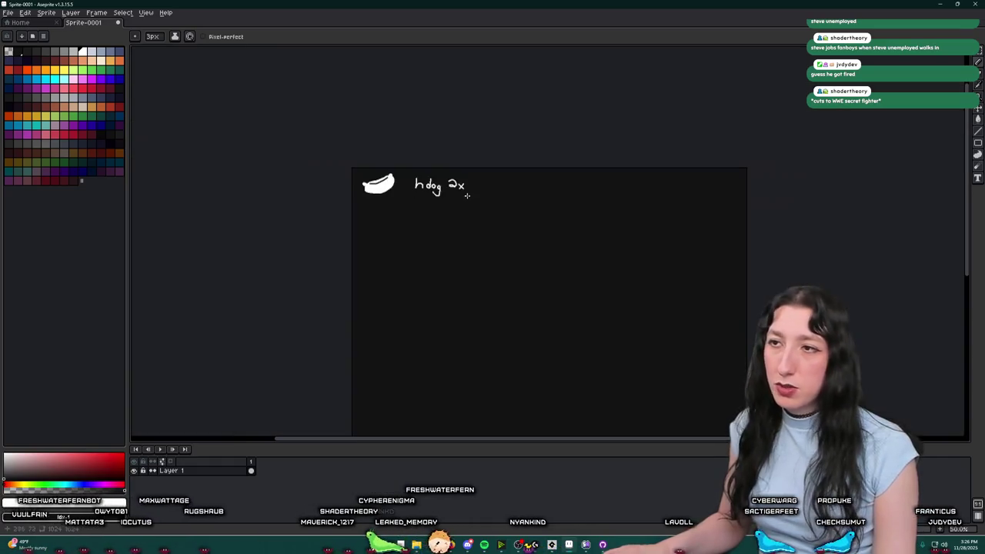
{"action": "scroll", "coordinate": [484, 208], "scroll_direction": "down", "scroll_amount": 3}
{"action": "key", "text": "ctrl+z"}
{"action": "key", "text": "ctrl+z"}
{"action": "key", "text": "ctrl+z"}
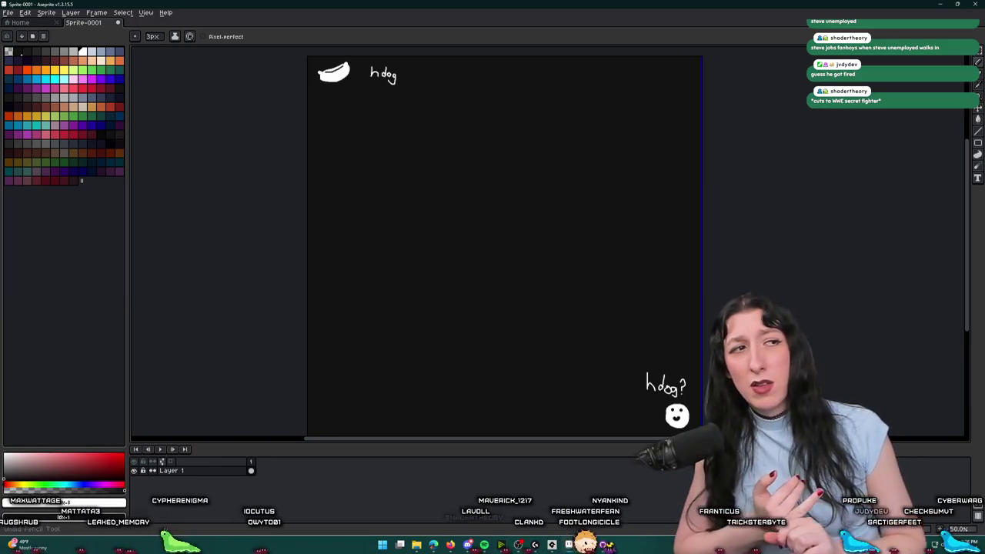
Undo trial lines linking 'hdog' to the smiley's 'hdog?', then switch to the Bring Me Hope GameMaker window.
{"action": "left_click_drag", "start_coordinate": [395, 104], "coordinate": [653, 377]}
{"action": "key", "text": "ctrl+z"}
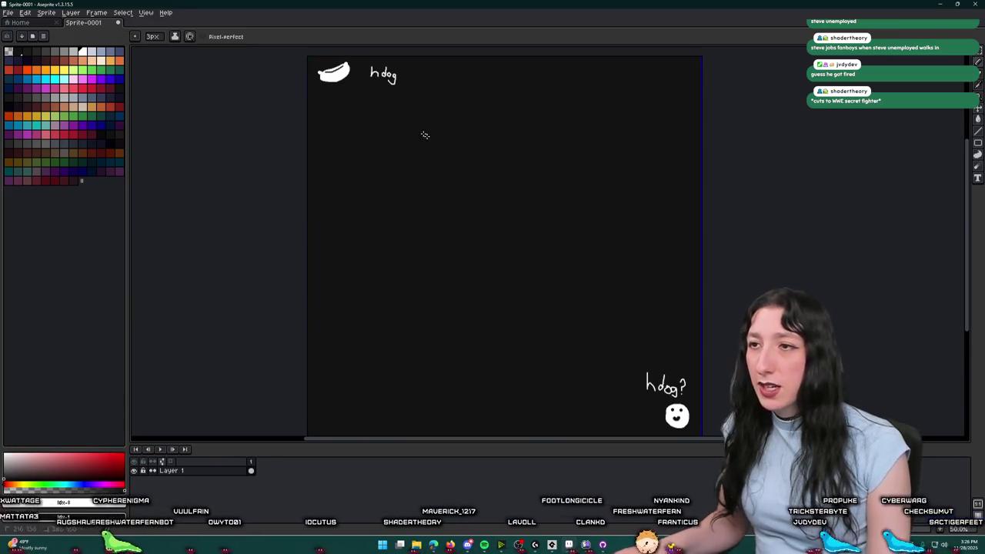
{"action": "left_click_drag", "start_coordinate": [389, 92], "coordinate": [643, 368]}
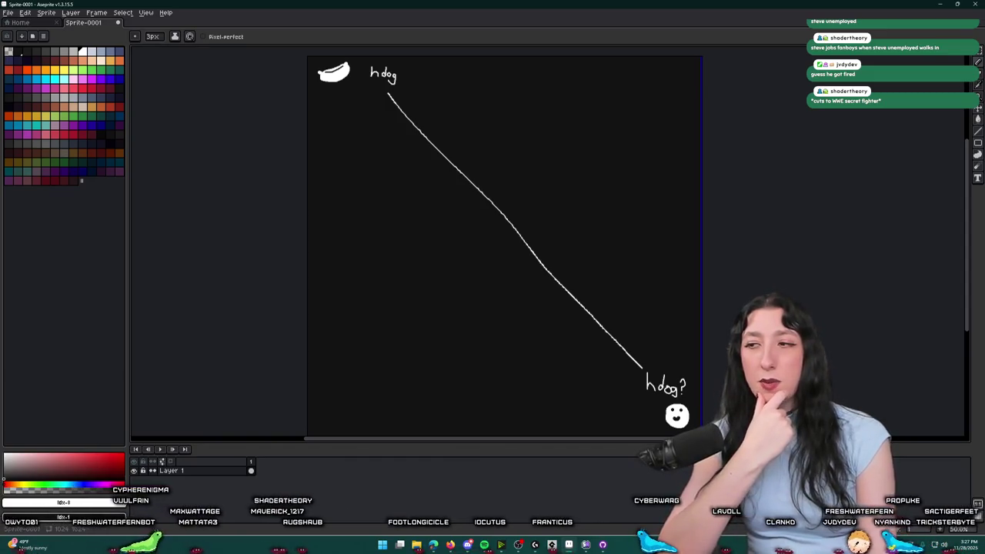
{"action": "key", "text": "ctrl+z"}
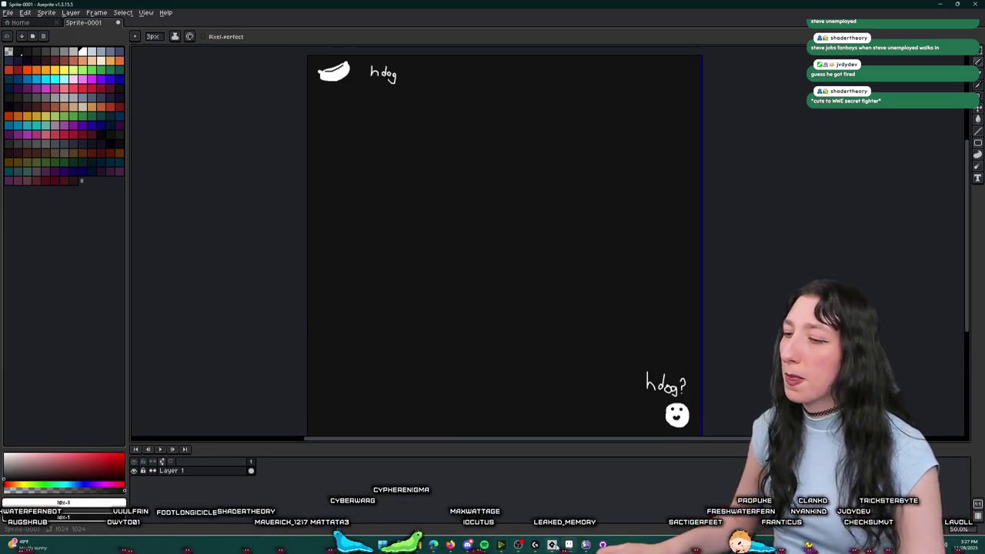
{"action": "mouse_move", "coordinate": [553, 545]}
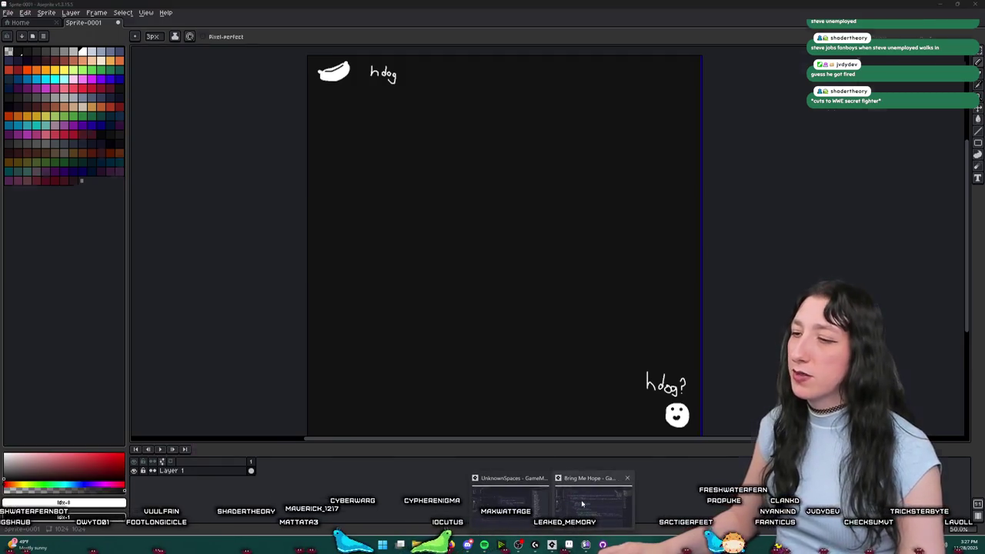
{"action": "left_click", "coordinate": [582, 503]}
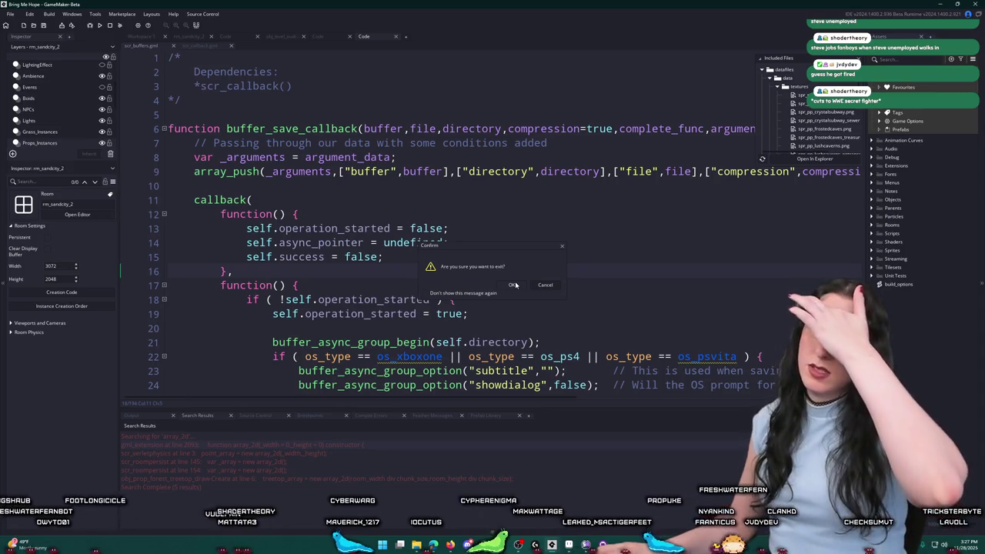
{"action": "left_click", "coordinate": [543, 287]}
{"action": "key", "text": "alt+Tab"}
{"action": "mouse_move", "coordinate": [571, 529]}
{"action": "mouse_move", "coordinate": [585, 495]}
{"action": "left_click", "coordinate": [500, 492]}
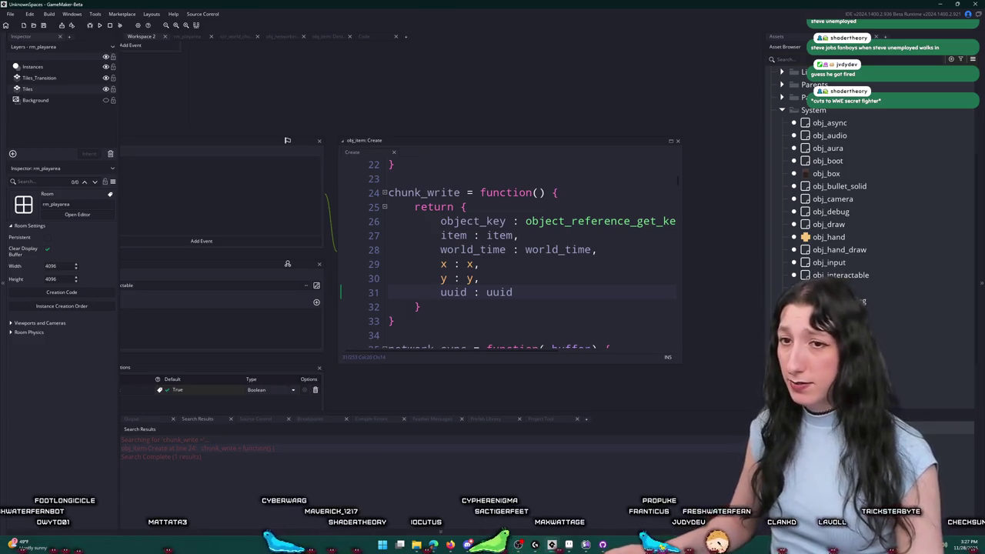
{"action": "left_click", "coordinate": [618, 268]}
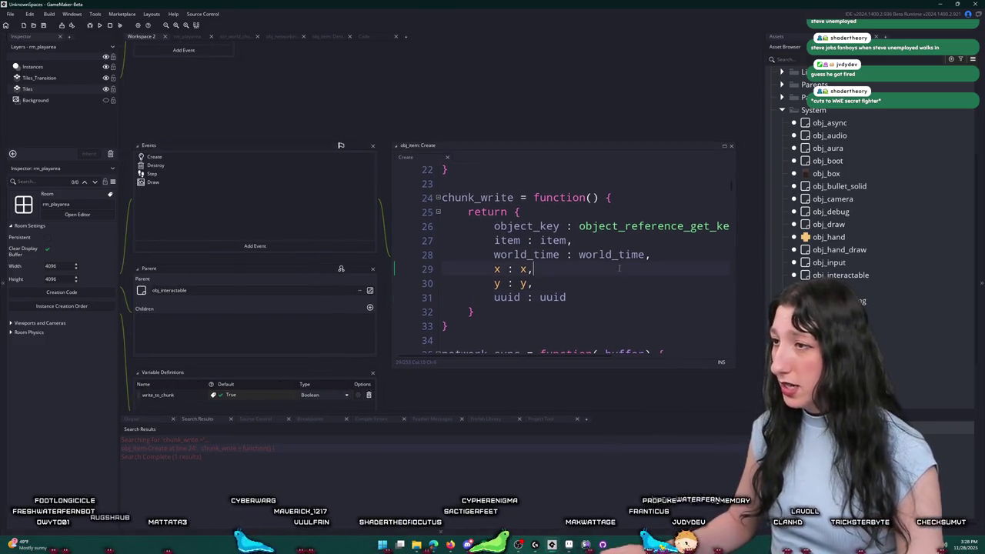
{"action": "key", "text": "Up"}
{"action": "key", "text": "Up"}
{"action": "key", "text": "End"}
{"action": "key", "text": "Down"}
{"action": "key", "text": "Down"}
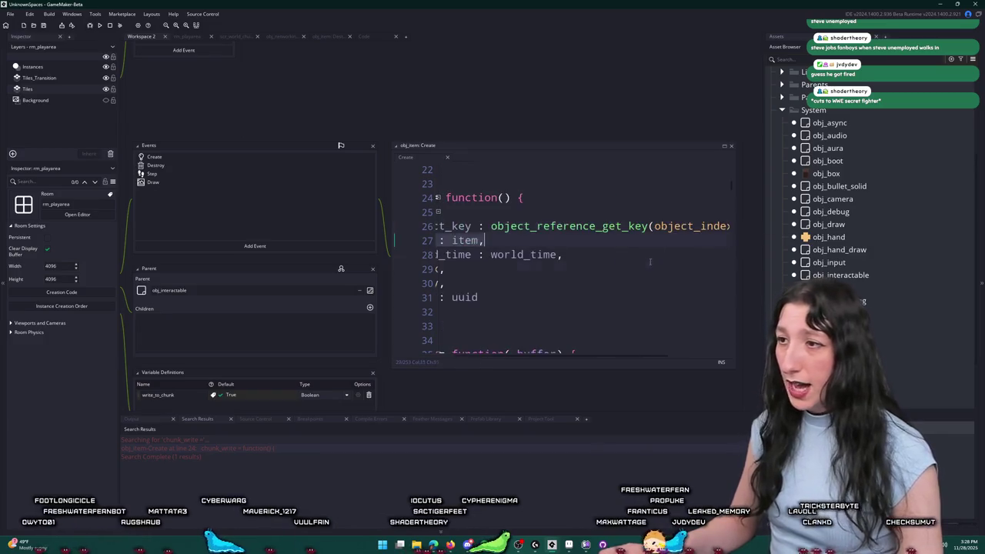
{"action": "key", "text": "Up"}
{"action": "key", "text": "Up"}
{"action": "key", "text": "End"}
{"action": "key", "text": "Down"}
{"action": "key", "text": "Down"}
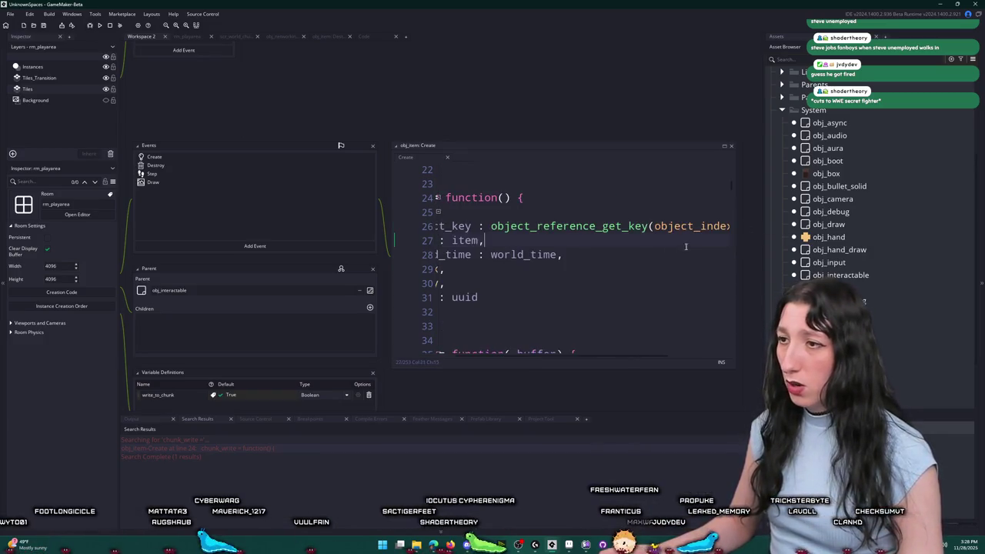
{"action": "left_click", "coordinate": [637, 291]}
{"action": "left_click", "coordinate": [618, 269]}
{"action": "left_click", "coordinate": [638, 257]}
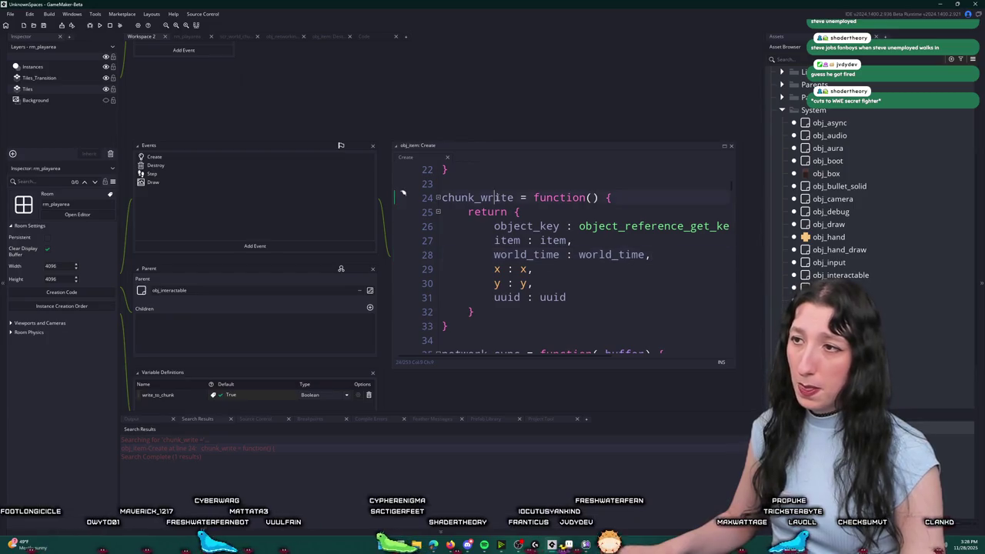
{"action": "left_click_drag", "start_coordinate": [315, 125], "coordinate": [440, 123]}
{"action": "scroll", "coordinate": [271, 107], "scroll_direction": "down", "scroll_amount": 2}
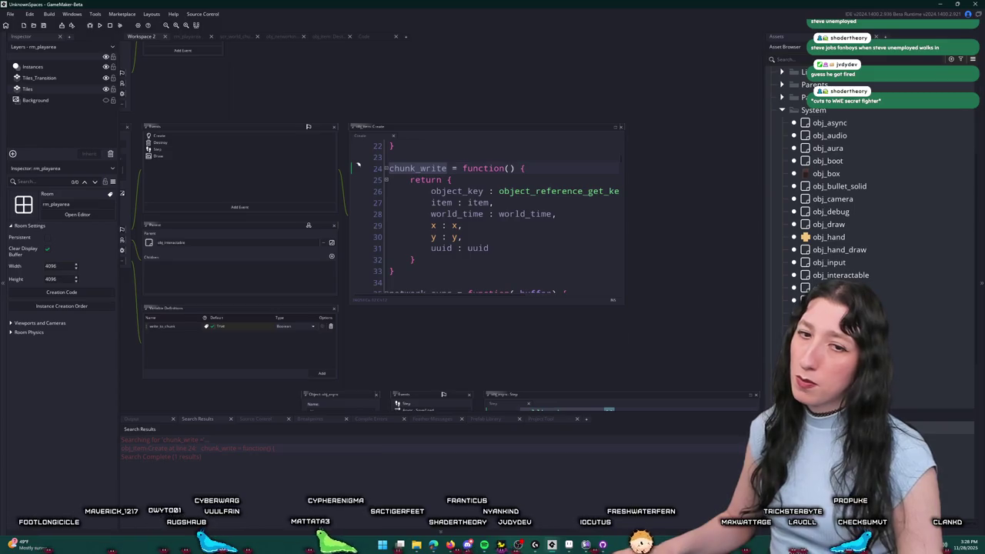
{"action": "left_click", "coordinate": [524, 257]}
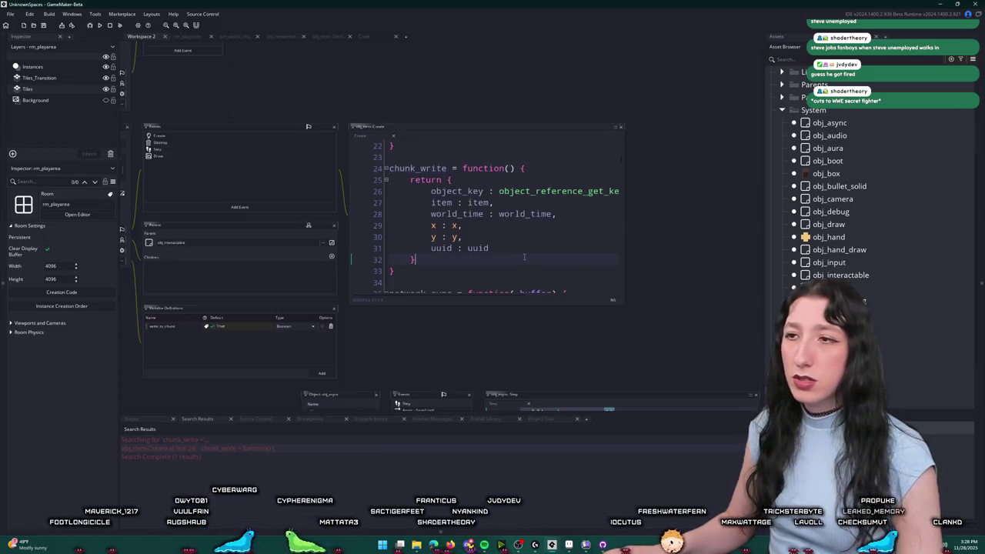
Open the obj_item object and its Destroy event code, then return to Workspace 2.
{"action": "mouse_move", "coordinate": [238, 74]}
{"action": "left_mouse_down"}
{"action": "mouse_move", "coordinate": [349, 67]}
{"action": "mouse_move", "coordinate": [360, 160]}
{"action": "left_mouse_up"}
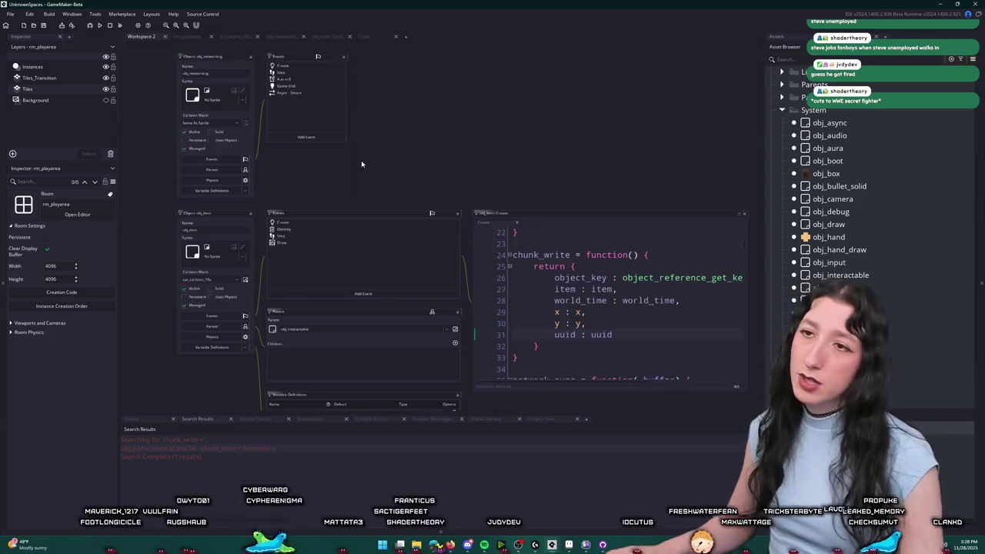
{"action": "key", "text": "ctrl+t"}
{"action": "type", "text": "ob"}
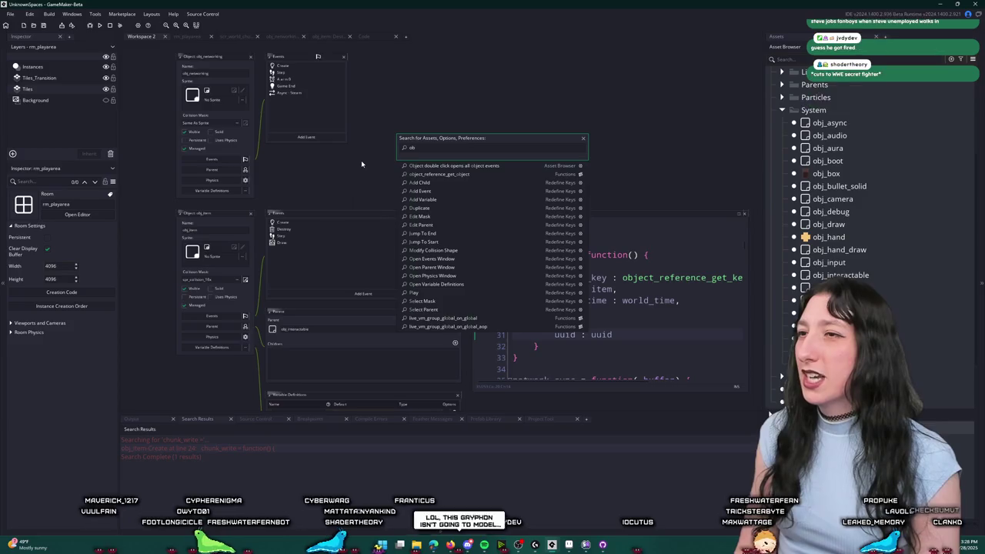
{"action": "type", "text": "j_i"}
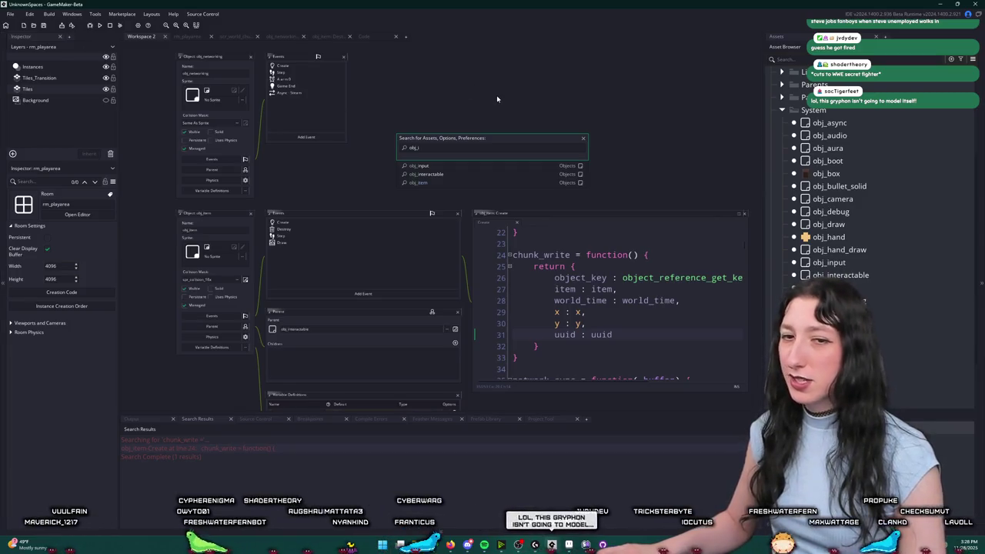
{"action": "key", "text": "Escape"}
{"action": "key", "text": "ctrl+t"}
{"action": "type", "text": "obj"}
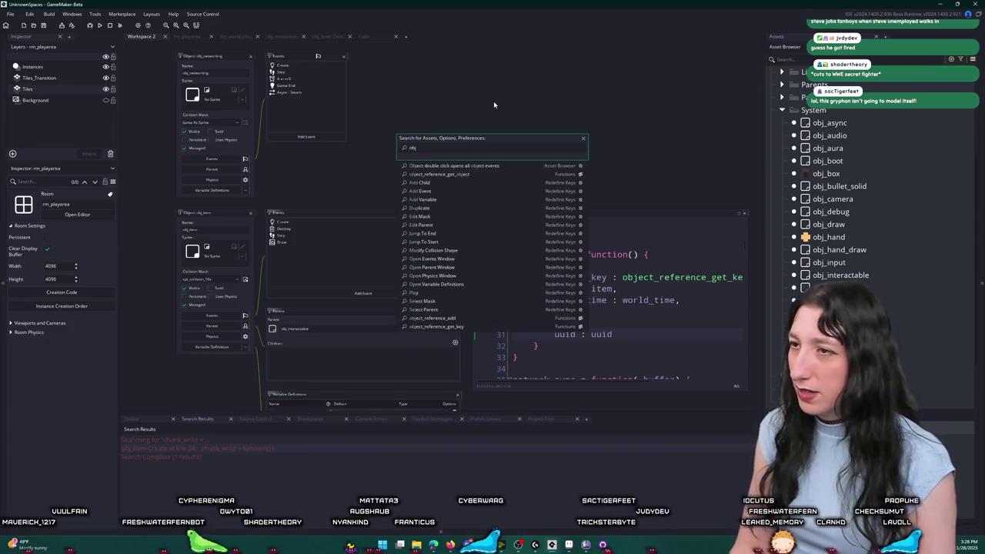
{"action": "type", "text": "_ite"}
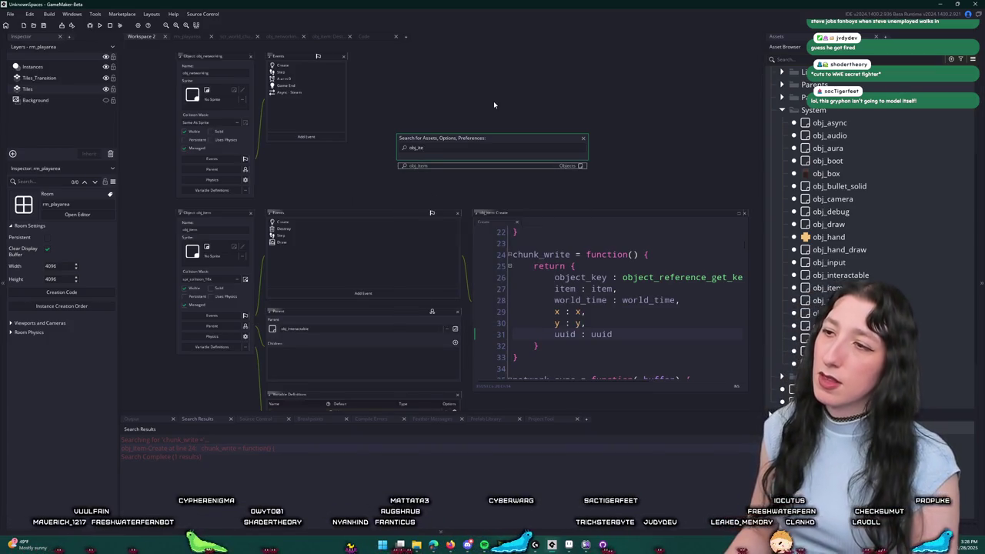
{"action": "key", "text": "Return"}
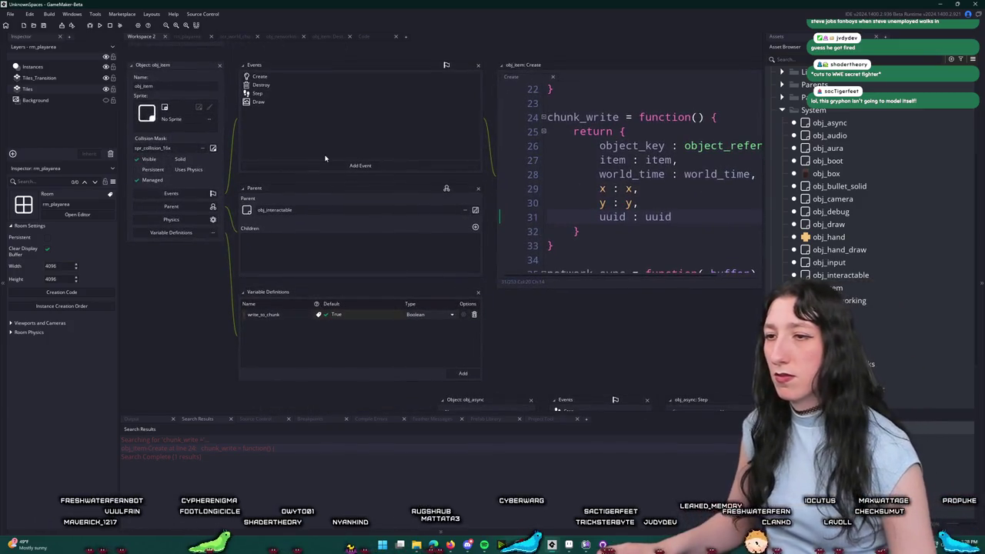
{"action": "double_click", "coordinate": [332, 82]}
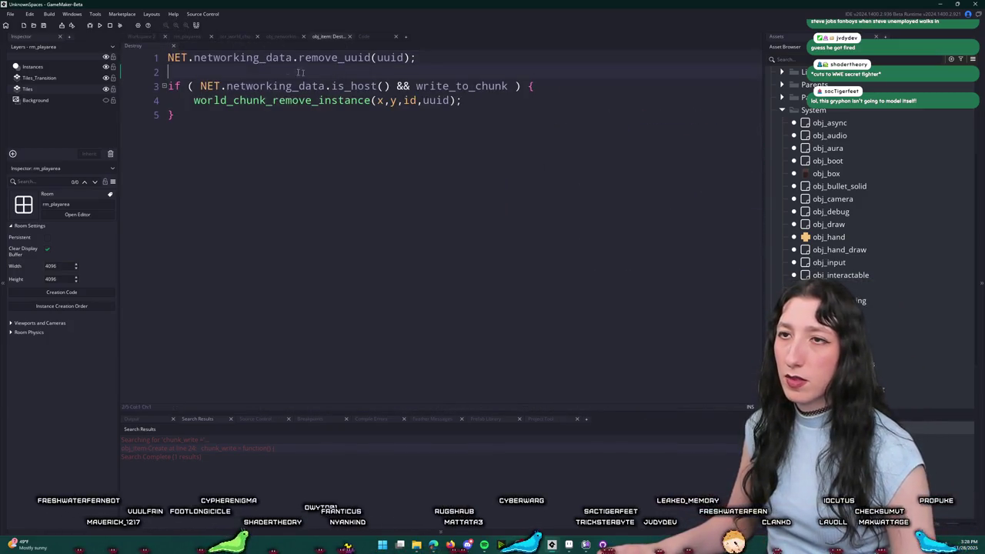
{"action": "left_click", "coordinate": [157, 37]}
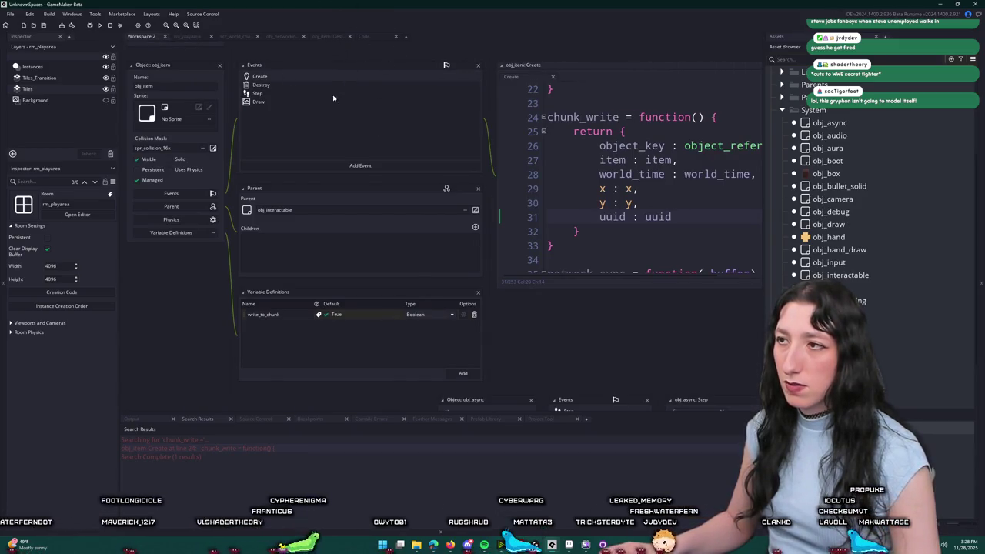
Search assets for 'network_de' to find the network_destroy_instance function.
{"action": "scroll", "coordinate": [520, 176], "scroll_direction": "up", "scroll_amount": 2, "text": "ctrl"}
{"action": "scroll", "coordinate": [593, 158], "scroll_direction": "up", "scroll_amount": 3}
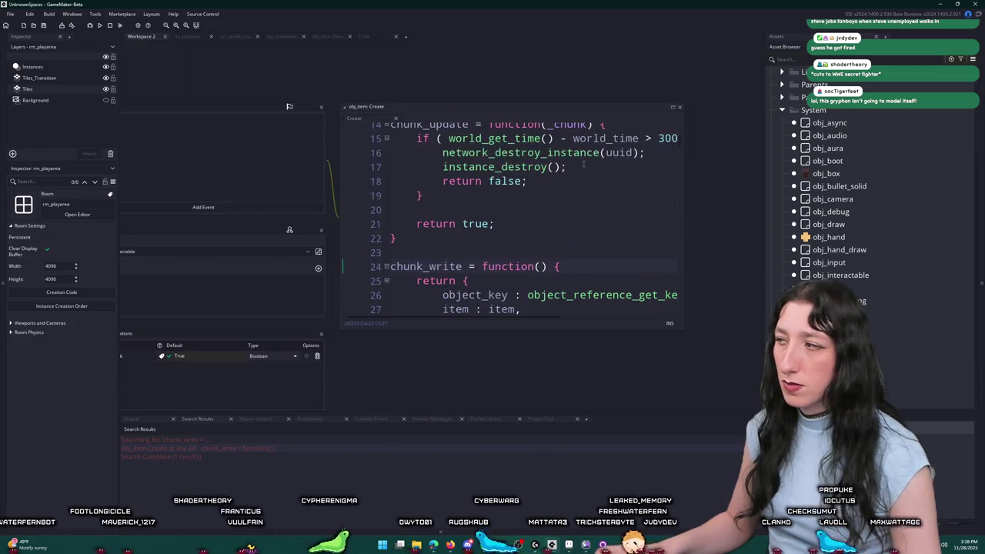
{"action": "left_click_drag", "start_coordinate": [309, 83], "coordinate": [381, 107]}
{"action": "key", "text": "ctrl+t"}
{"action": "type", "text": "network_de"}
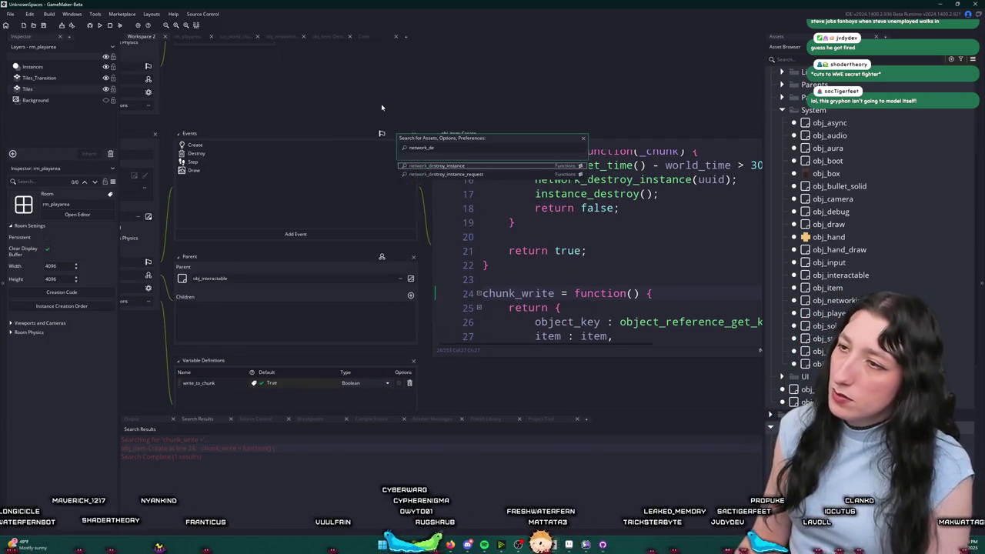
Open scr_networking and use Find to jump to the InstanceDestroy packet handler.
{"action": "left_click", "coordinate": [469, 165]}
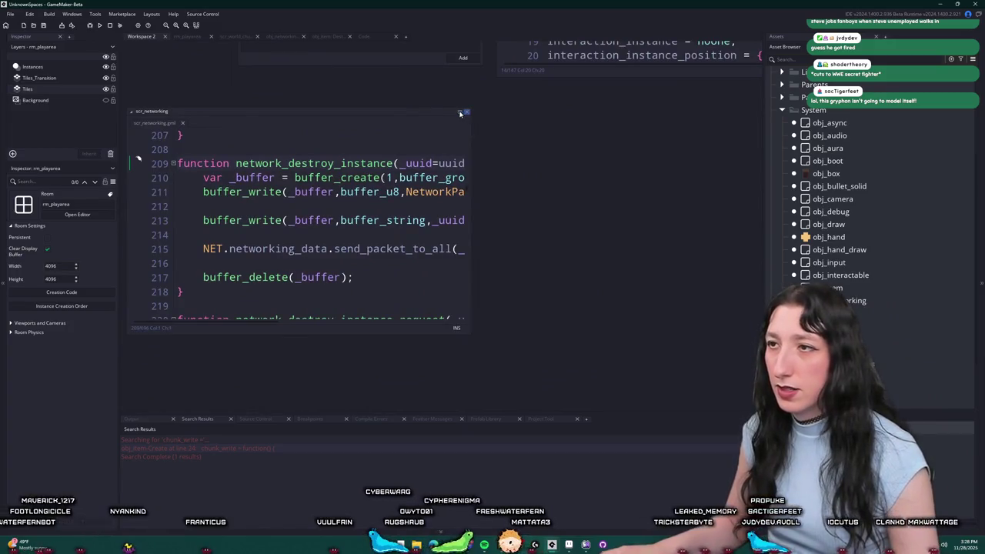
{"action": "left_click", "coordinate": [460, 113]}
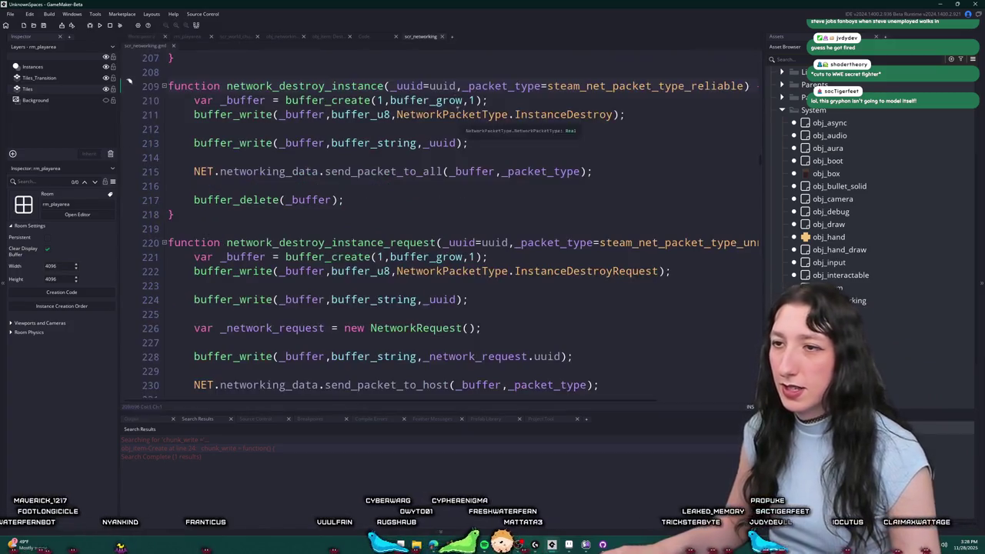
{"action": "double_click", "coordinate": [567, 114]}
{"action": "key", "text": "ctrl+f"}
{"action": "left_click", "coordinate": [743, 64]}
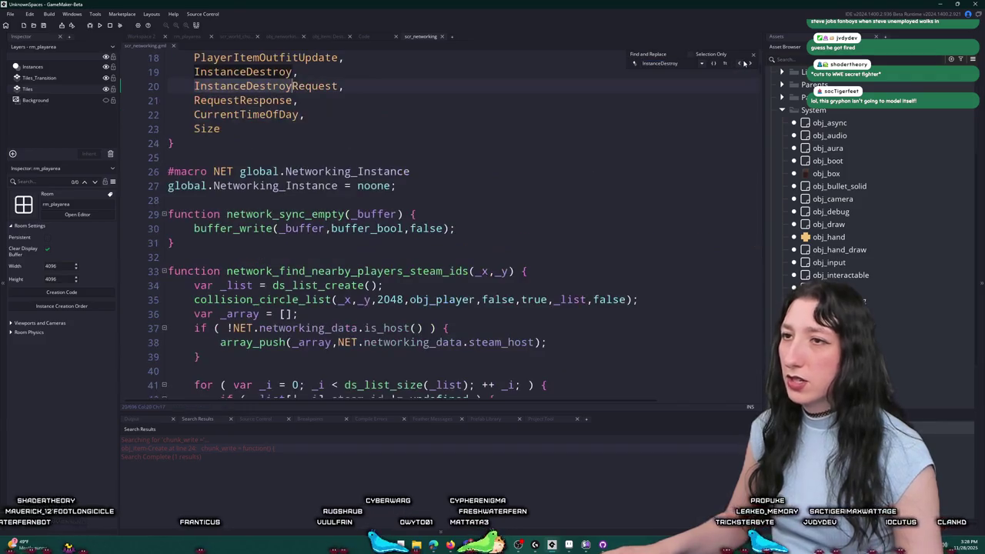
{"action": "left_click", "coordinate": [743, 64]}
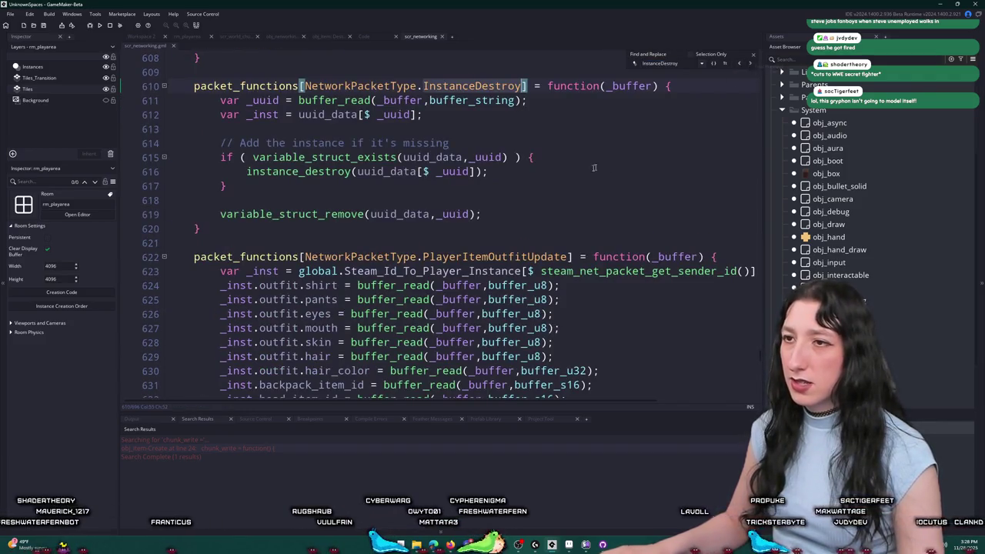
Try appending an && instance_exists condition to the uuid_data existence check, then remove it.
{"action": "left_click", "coordinate": [567, 161]}
{"action": "left_click", "coordinate": [551, 157]}
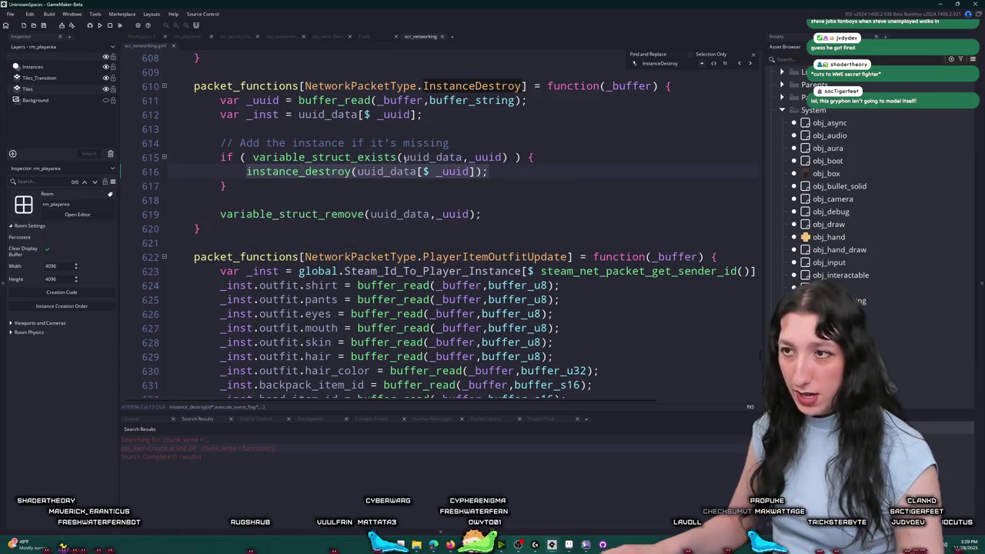
{"action": "left_click", "coordinate": [461, 172]}
{"action": "left_click_drag", "start_coordinate": [357, 171], "coordinate": [476, 172]}
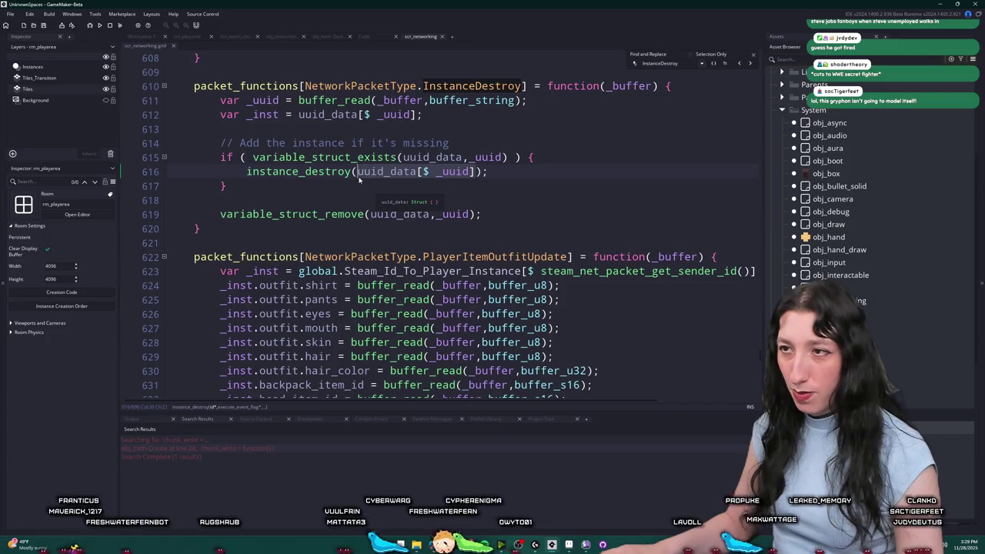
{"action": "left_click", "coordinate": [508, 157]}
{"action": "type", "text": "&& instance"}
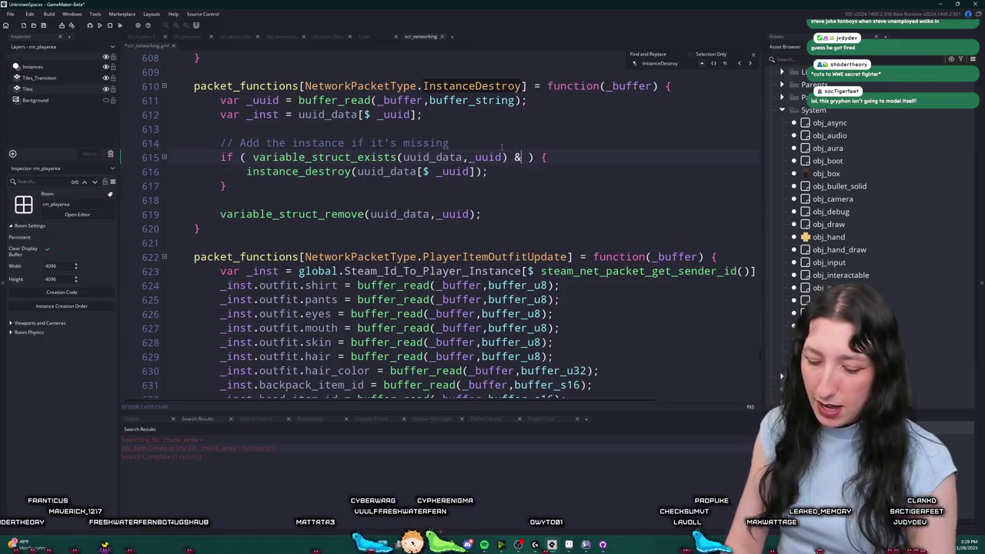
{"action": "type", "text": "_ex"}
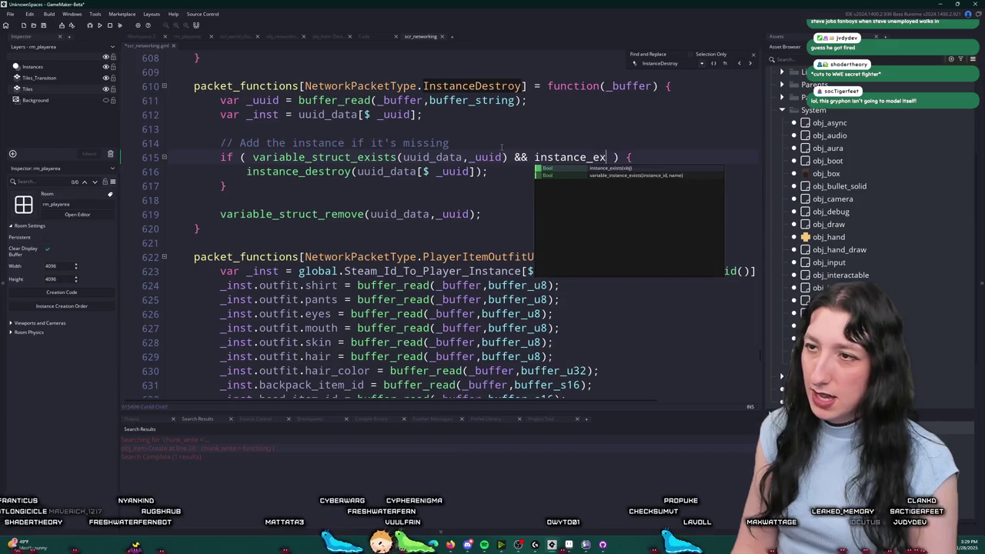
{"action": "key", "text": "Return"}
{"action": "key", "text": "BackSpace"}
{"action": "key", "text": "BackSpace"}
{"action": "key", "text": "BackSpace"}
{"action": "key", "text": "BackSpace"}
{"action": "key", "text": "BackSpace"}
{"action": "key", "text": "BackSpace"}
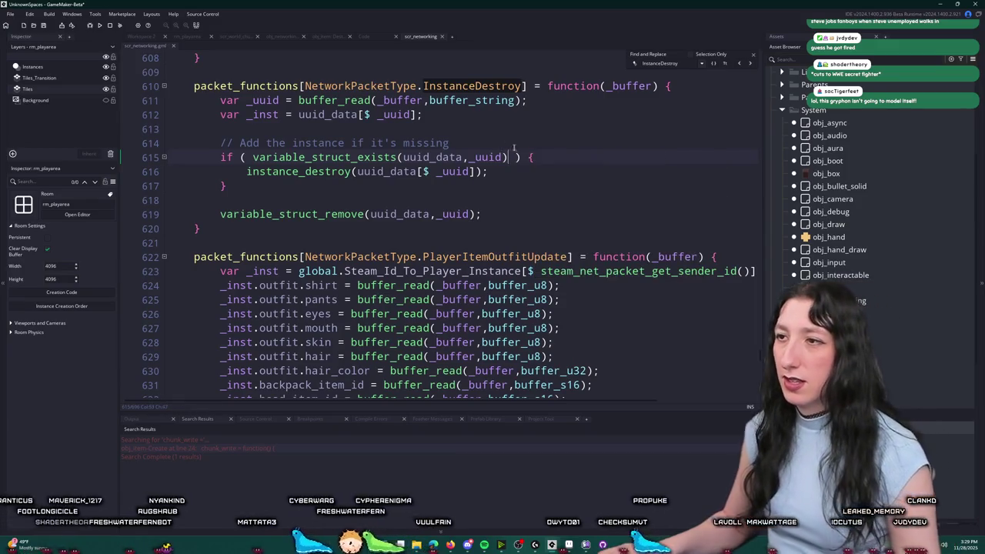
Wrap instance_destroy in 'if ( instance_exists(uuid_data[$ _uuid]) ) {' with a closing brace.
{"action": "left_click", "coordinate": [562, 156]}
{"action": "key", "text": "Return"}
{"action": "key", "text": "Return"}
{"action": "type", "text": "if"}
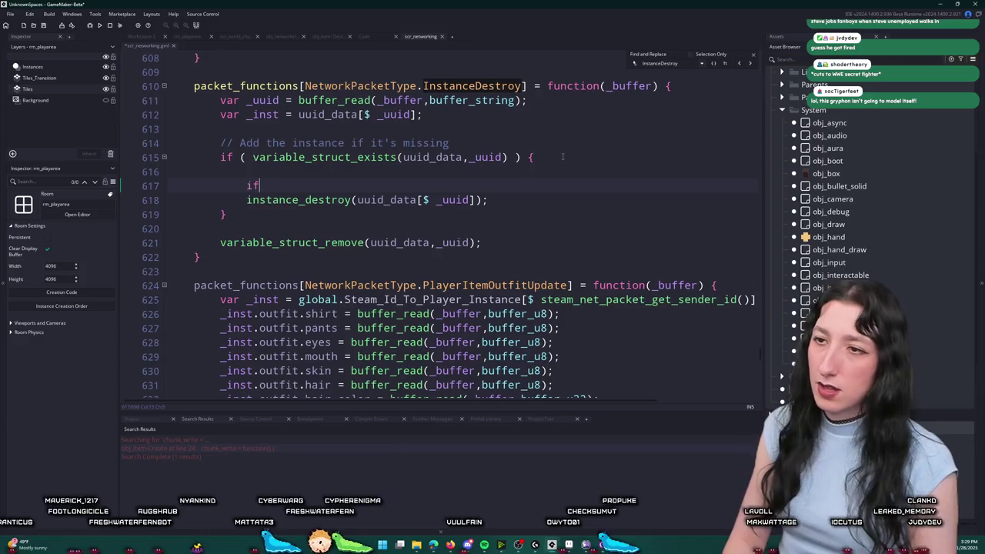
{"action": "type", "text": " ( instance_exists(uuid_data[$ _uuid]) ) {"}
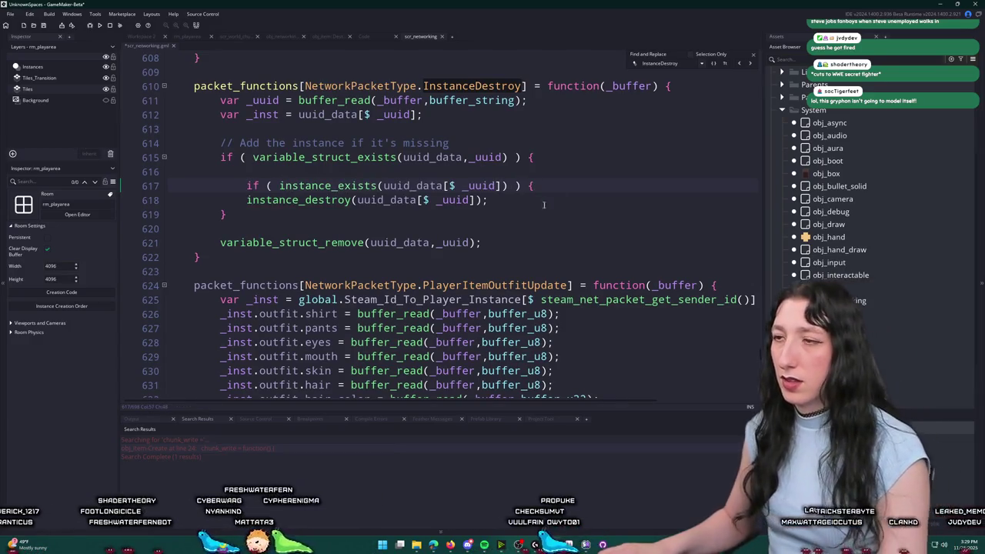
{"action": "key", "text": "Down"}
{"action": "key", "text": "Return"}
{"action": "type", "text": "}"}
{"action": "key", "text": "Up"}
{"action": "key", "text": "Home"}
{"action": "key", "text": "Tab"}
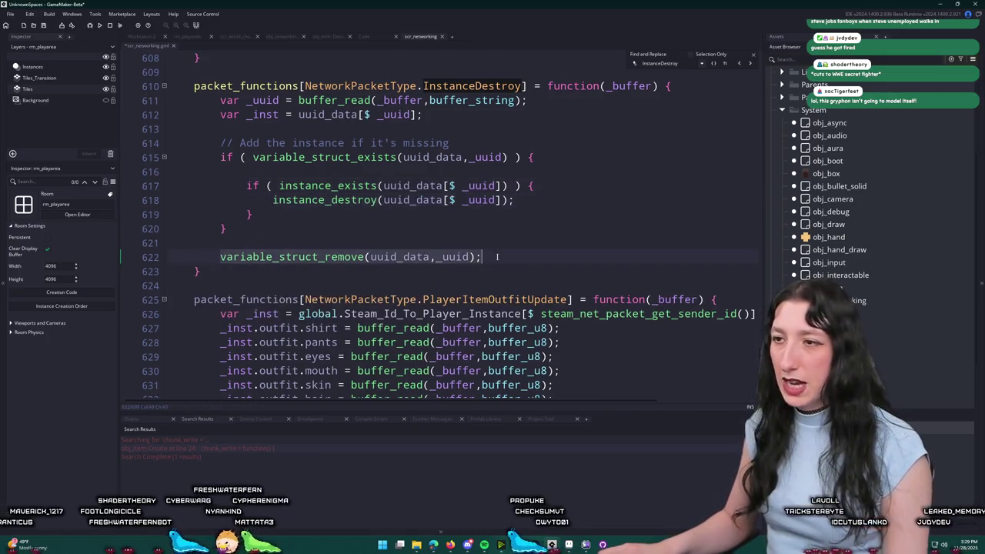
Move the variable_struct_remove(uuid_data,_uuid) line inside the existence check, before the destroy.
{"action": "left_click_drag", "start_coordinate": [482, 256], "coordinate": [167, 242]}
{"action": "key", "text": "ctrl+x"}
{"action": "left_click", "coordinate": [555, 163]}
{"action": "key", "text": "Return"}
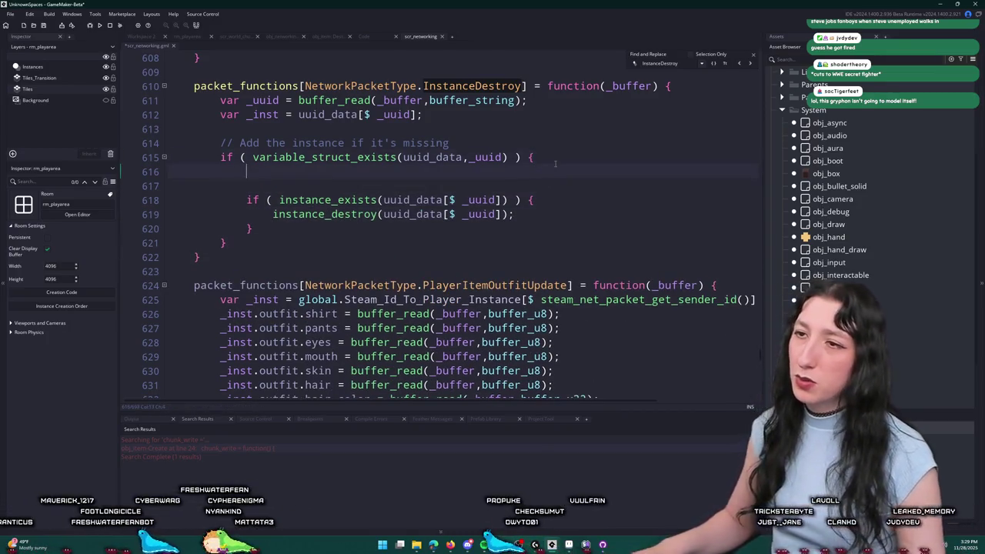
{"action": "key", "text": "ctrl+v"}
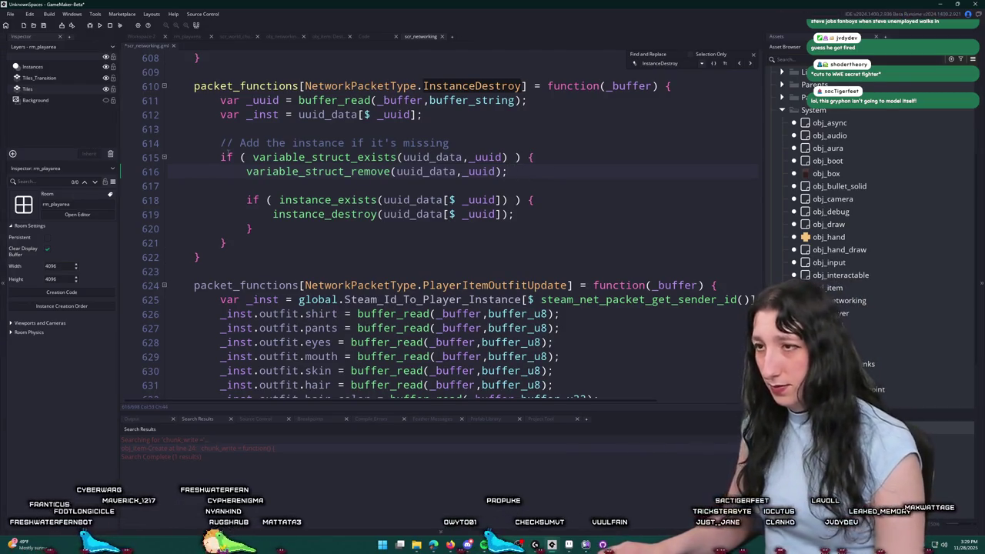
{"action": "scroll", "coordinate": [756, 159], "scroll_direction": "up", "scroll_amount": 1}
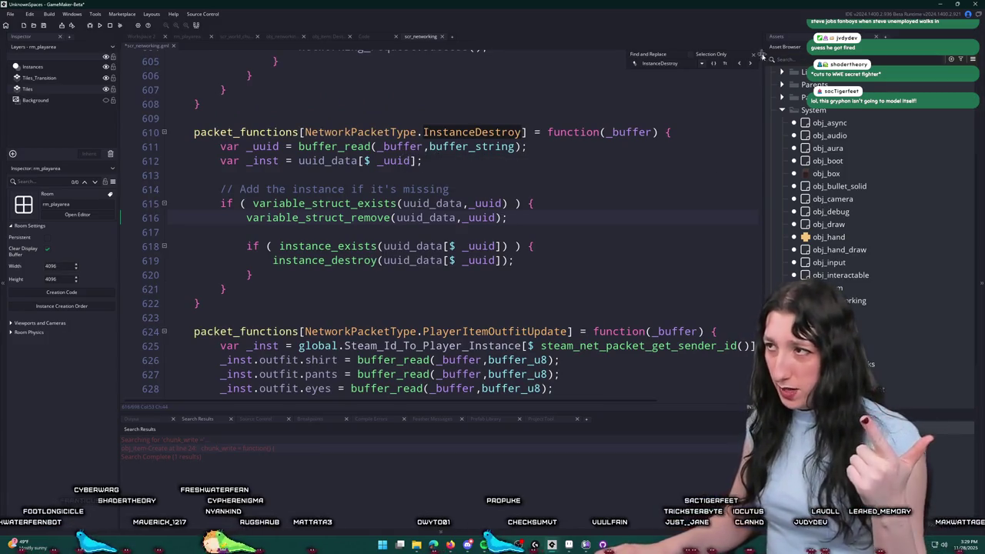
{"action": "scroll", "coordinate": [471, 170], "scroll_direction": "up", "scroll_amount": 1}
{"action": "scroll", "coordinate": [472, 170], "scroll_direction": "up", "scroll_amount": 1}
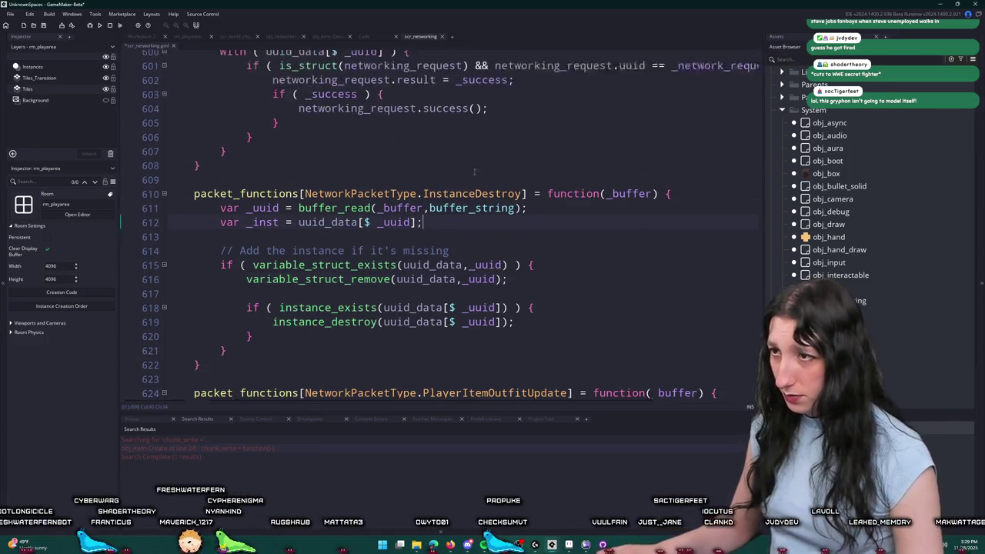
{"action": "left_click", "coordinate": [765, 289]}
{"action": "mouse_move", "coordinate": [765, 290]}
{"action": "left_mouse_down"}
{"action": "mouse_move", "coordinate": [764, 238]}
{"action": "mouse_move", "coordinate": [758, 279]}
{"action": "left_mouse_up"}
{"action": "scroll", "coordinate": [758, 279], "scroll_direction": "down", "scroll_amount": 1}
Search assets for 'instance_cre', then close the search without opening anything.
{"action": "left_click", "coordinate": [673, 239]}
{"action": "key", "text": "ctrl+t"}
{"action": "type", "text": "instance_cre"}
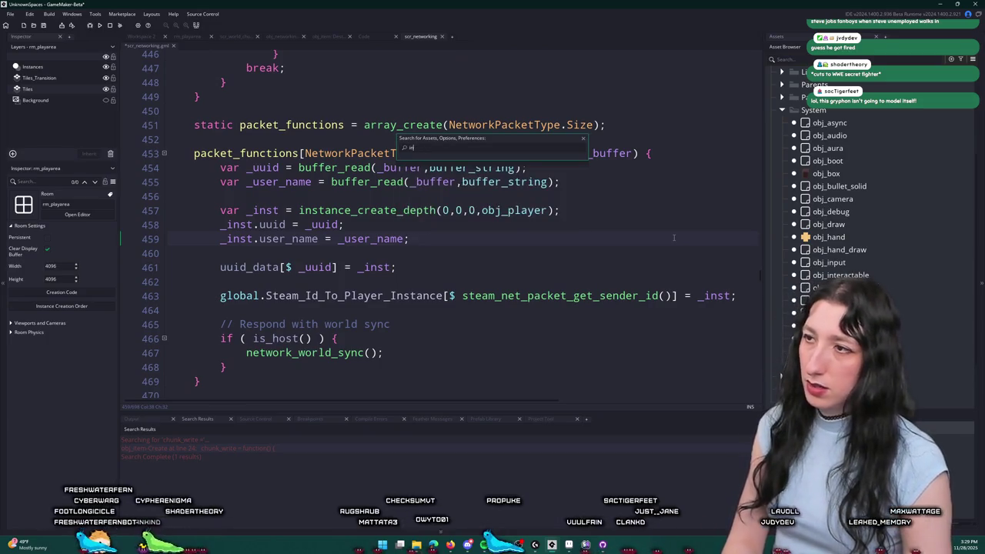
{"action": "key", "text": "Escape"}
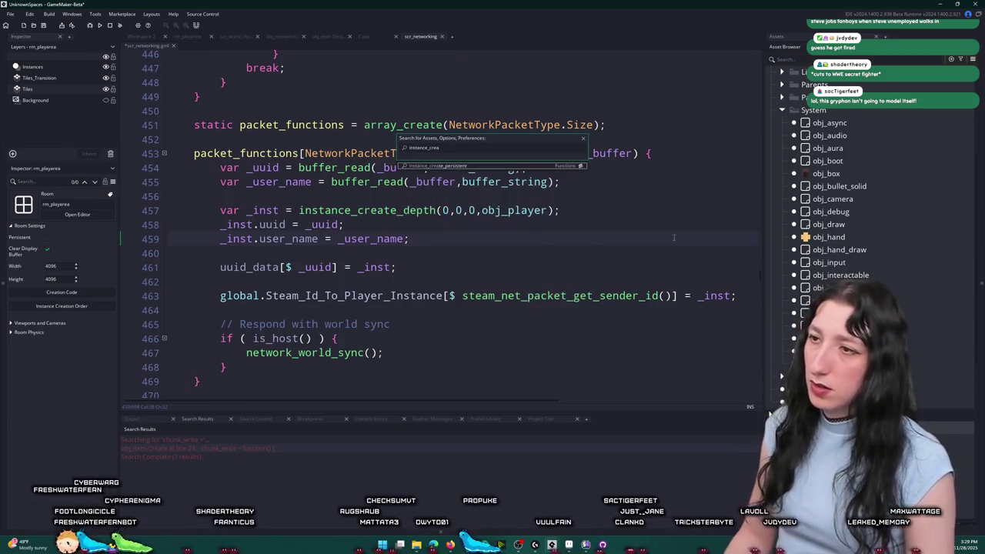
Review network_create_instance's header, packet write and steam_net_packet_type_reliable_buffer argument.
{"action": "scroll", "coordinate": [659, 233], "scroll_direction": "up", "scroll_amount": 20}
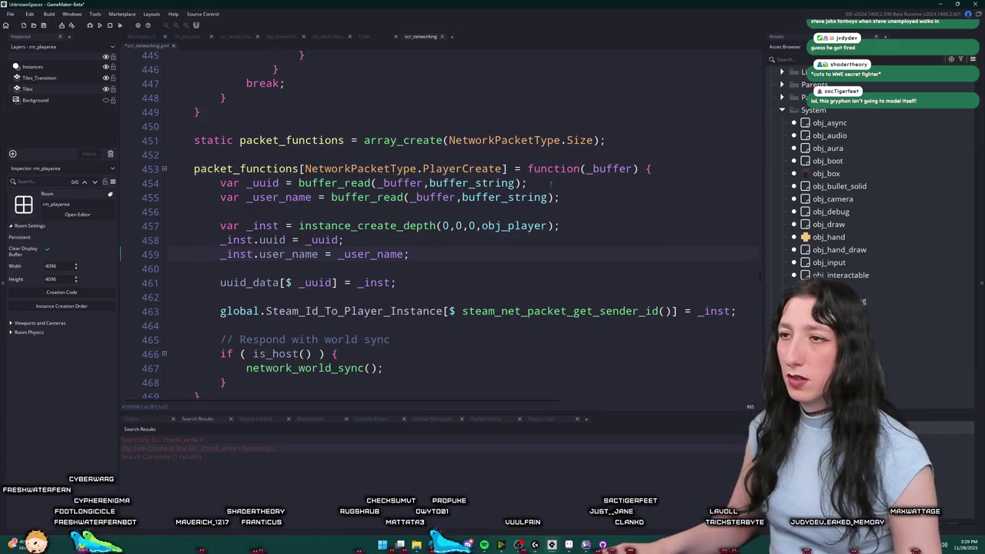
{"action": "scroll", "coordinate": [468, 214], "scroll_direction": "up", "scroll_amount": 20}
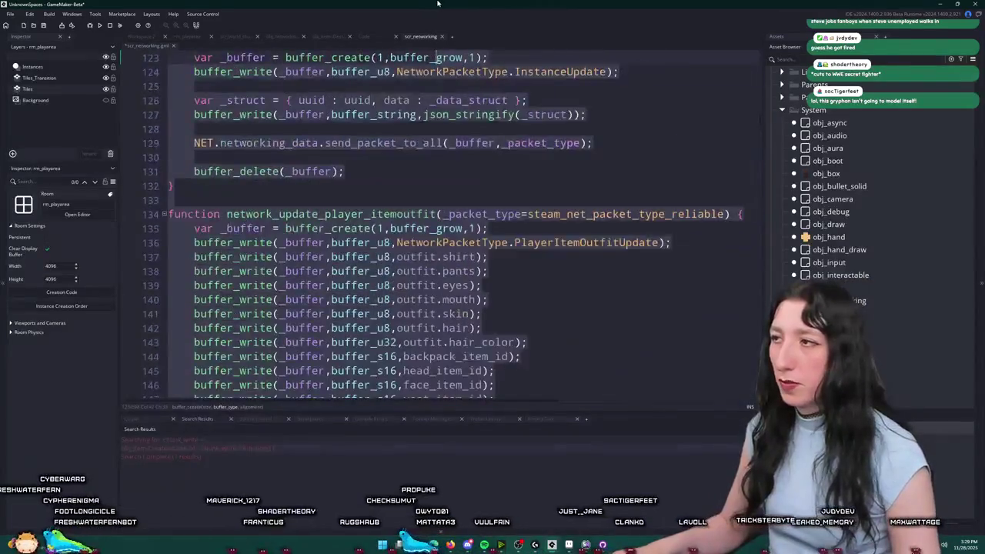
{"action": "scroll", "coordinate": [467, 213], "scroll_direction": "down", "scroll_amount": 8}
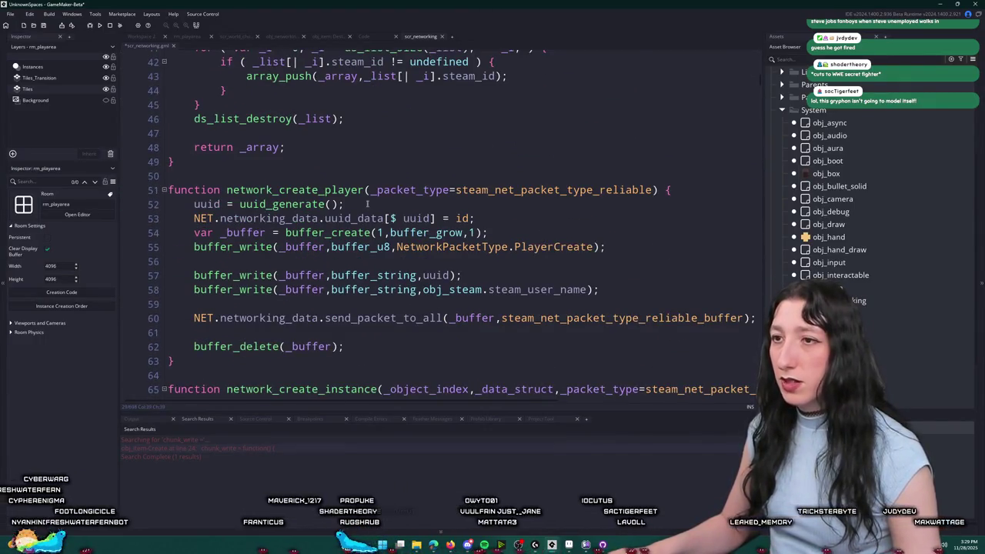
{"action": "scroll", "coordinate": [569, 275], "scroll_direction": "down", "scroll_amount": 2}
{"action": "scroll", "coordinate": [586, 275], "scroll_direction": "down", "scroll_amount": 1}
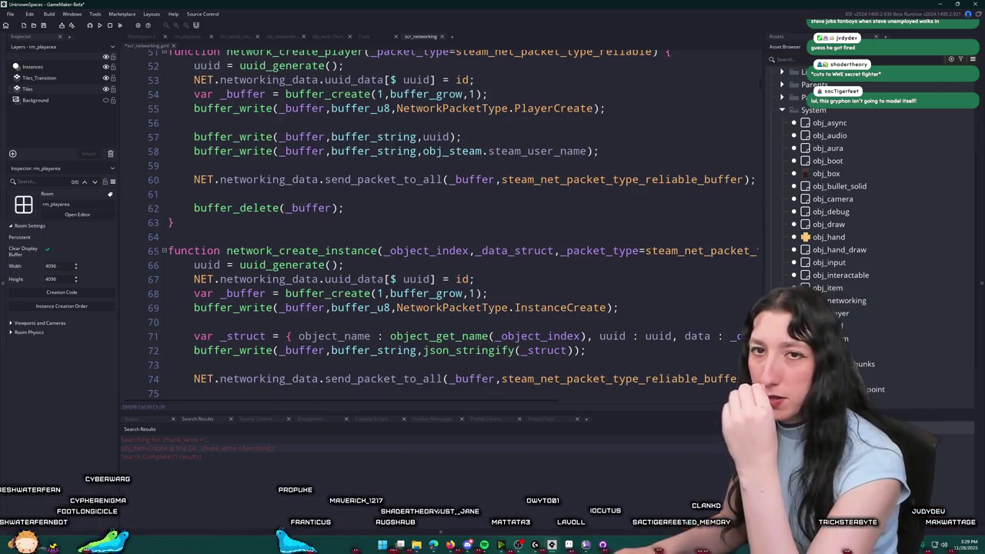
{"action": "scroll", "coordinate": [550, 247], "scroll_direction": "down", "scroll_amount": 1}
{"action": "scroll", "coordinate": [551, 247], "scroll_direction": "down", "scroll_amount": 1}
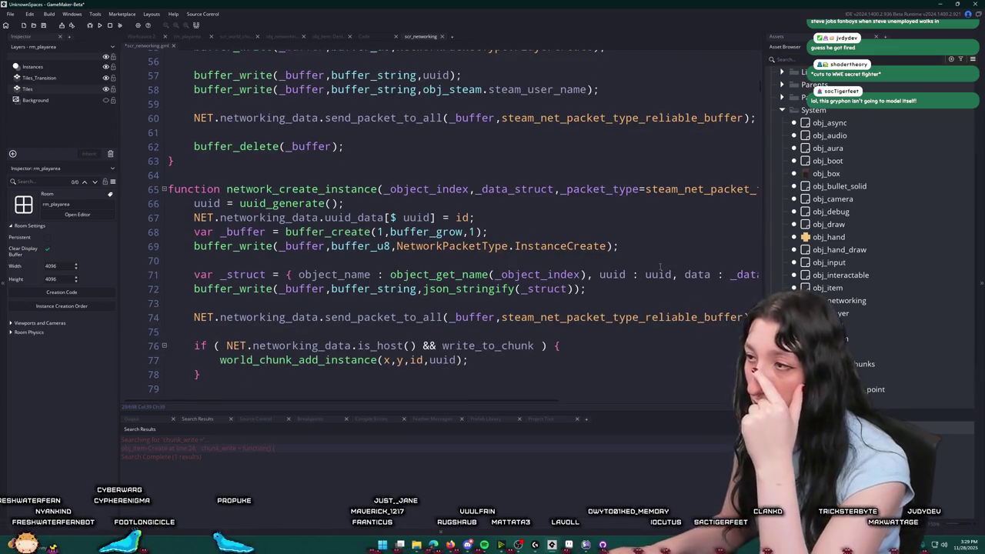
{"action": "left_click", "coordinate": [731, 190]}
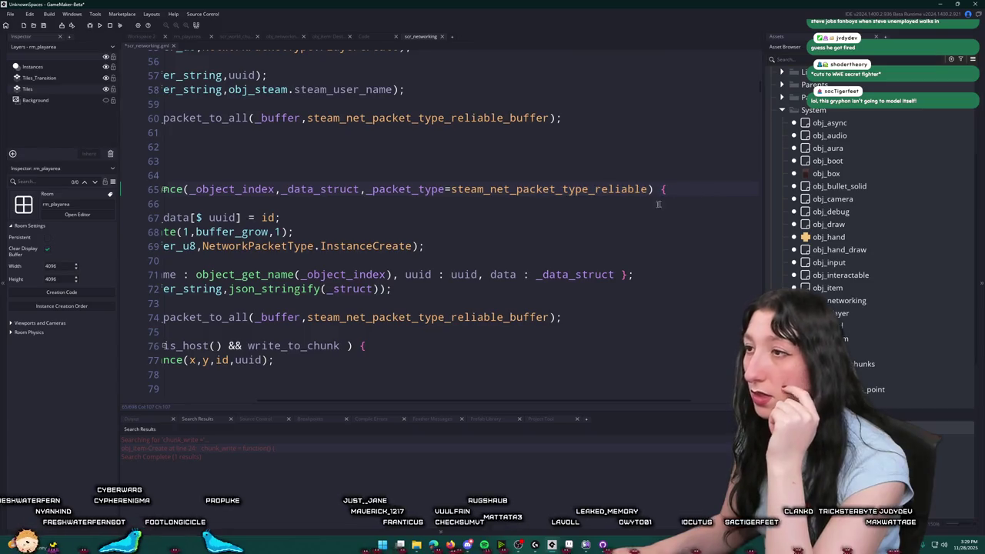
{"action": "left_click", "coordinate": [626, 204]}
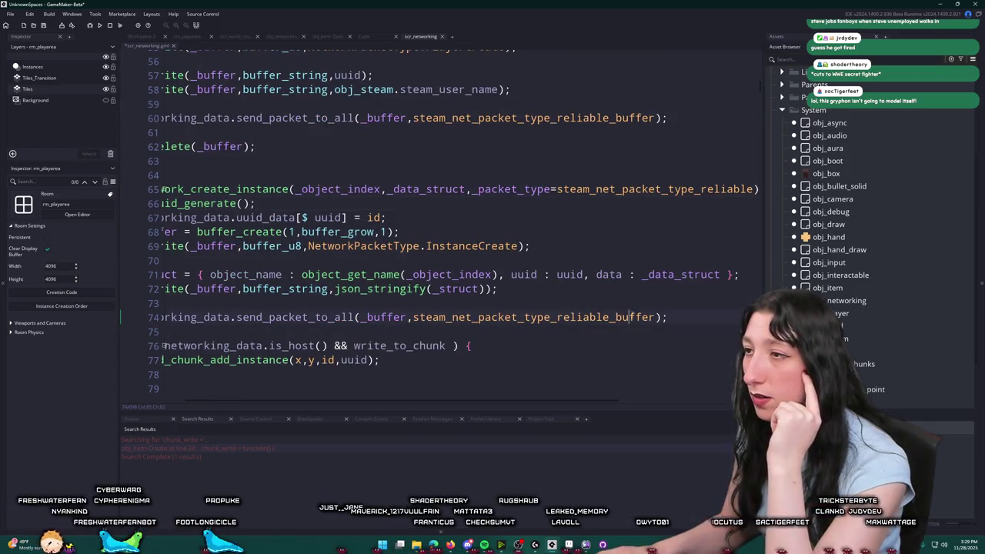
{"action": "left_click", "coordinate": [614, 226]}
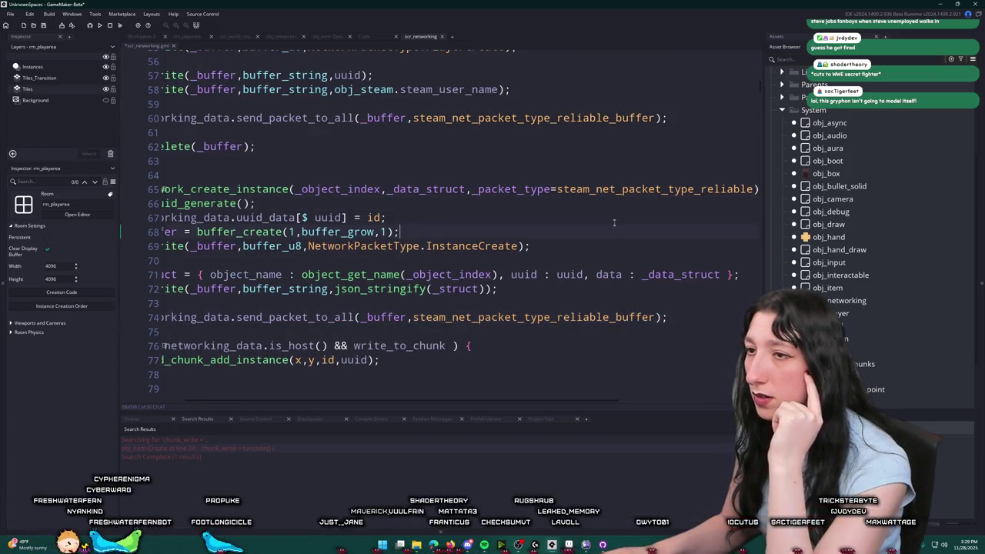
{"action": "left_click", "coordinate": [603, 308]}
{"action": "left_click", "coordinate": [743, 317]}
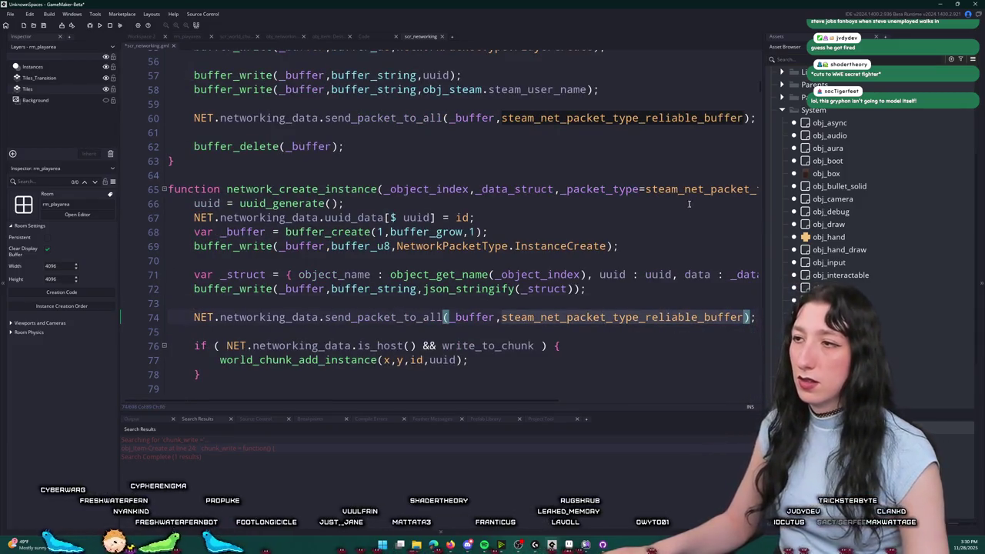
Hide the side docks with F12 so the code fills the window.
{"action": "scroll", "coordinate": [689, 204], "scroll_direction": "right", "scroll_amount": 3}
{"action": "scroll", "coordinate": [616, 193], "scroll_direction": "left", "scroll_amount": 3}
{"action": "scroll", "coordinate": [615, 192], "scroll_direction": "up", "scroll_amount": 3}
{"action": "scroll", "coordinate": [536, 179], "scroll_direction": "down", "scroll_amount": 2}
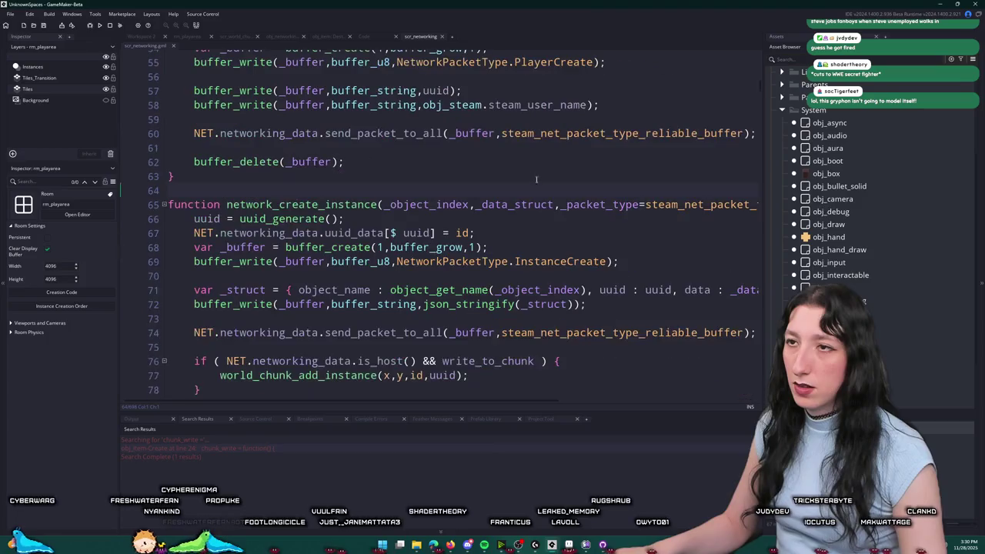
{"action": "key", "text": "F12"}
{"action": "scroll", "coordinate": [469, 278], "scroll_direction": "down", "scroll_amount": 2}
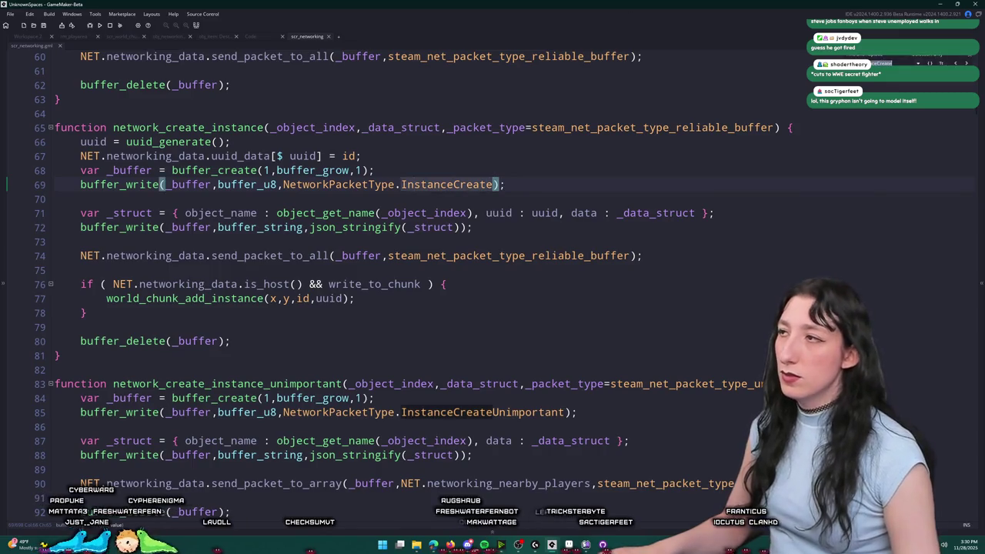
Navigate to the body of the InstanceCreateUnimportant packet handler in scr_networking.
{"action": "key", "text": "F12"}
{"action": "key", "text": "F3"}
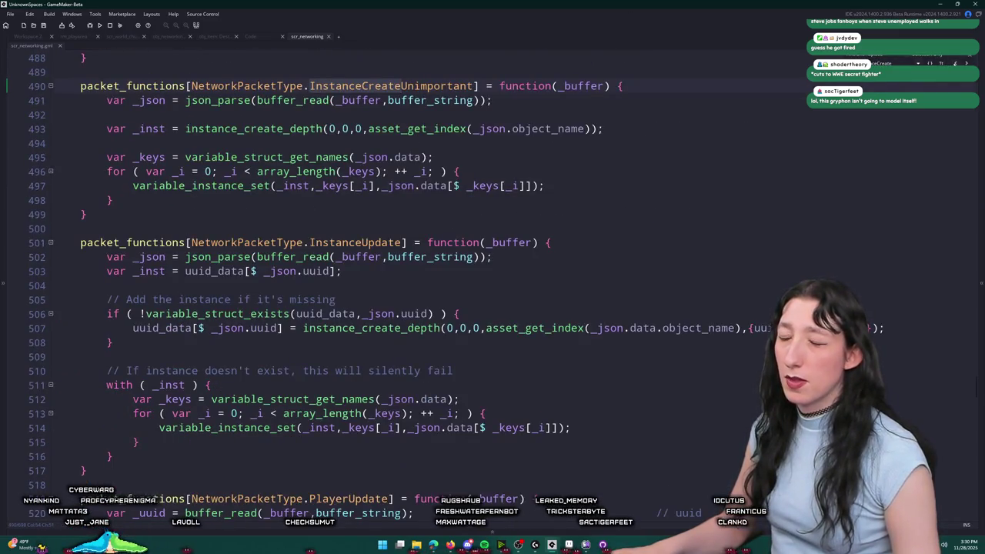
{"action": "key", "text": "shift+F3"}
{"action": "left_click", "coordinate": [611, 370]}
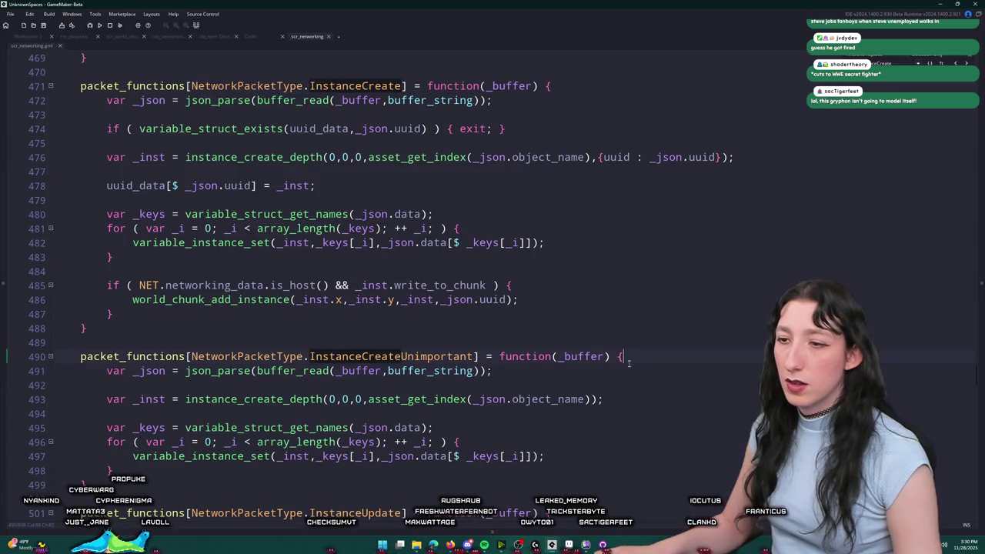
{"action": "key", "text": "Down"}
{"action": "key", "text": "Down"}
{"action": "key", "text": "Down"}
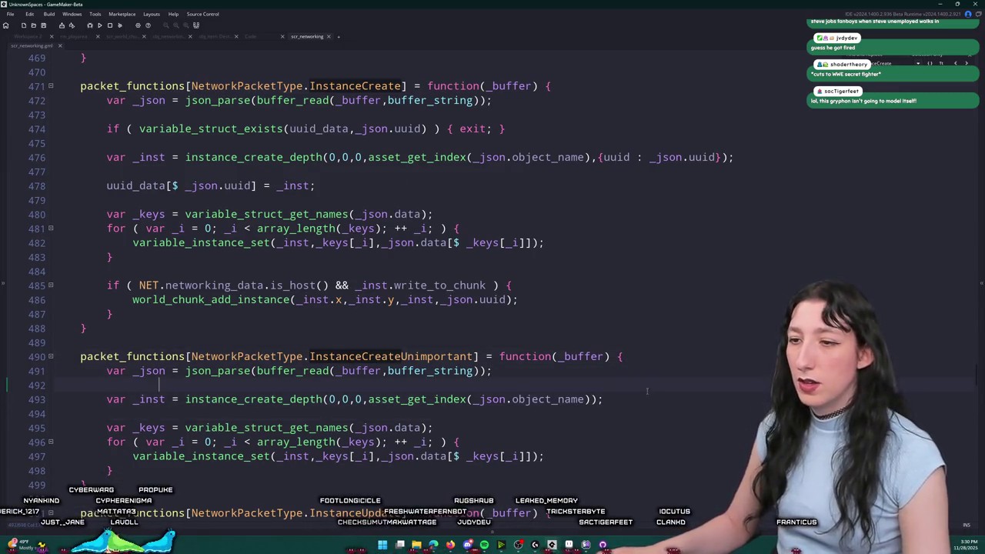
{"action": "scroll", "coordinate": [259, 408], "scroll_direction": "down", "scroll_amount": 2}
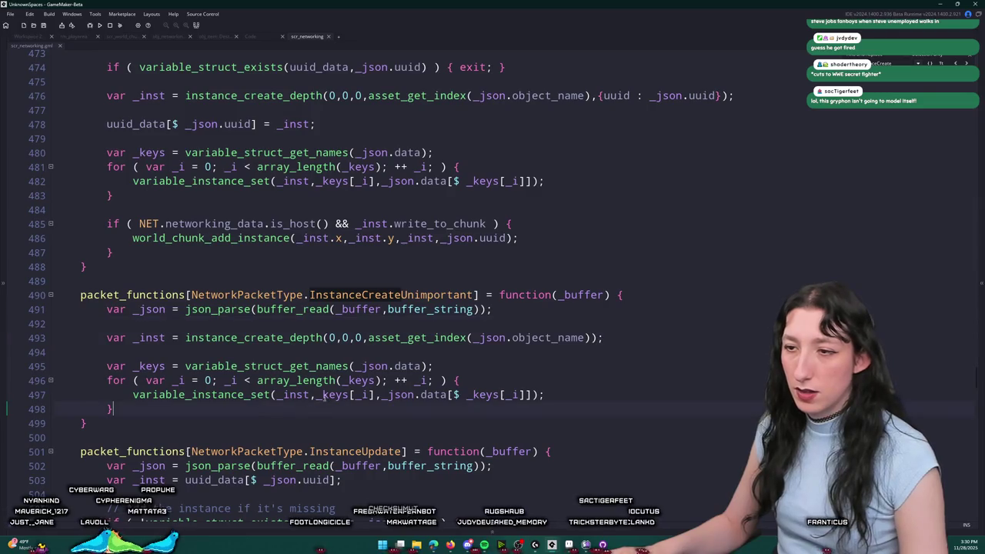
Add an if block checking point_distance from _inst to global.Player_Instance, destroying _inst beyond 1024.
{"action": "key", "text": "Return"}
{"action": "key", "text": "Return"}
{"action": "type", "text": "if ("}
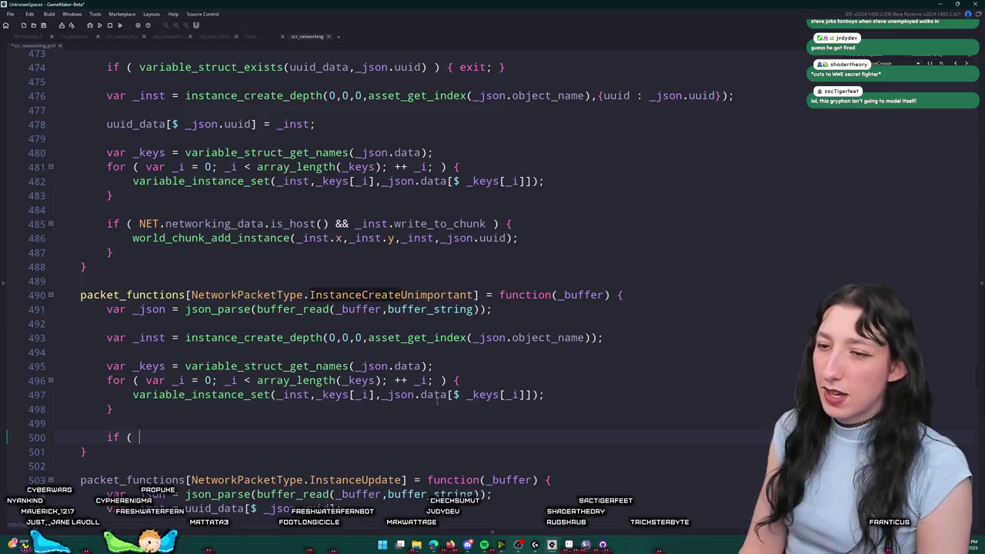
{"action": "key", "text": "BackSpace"}
{"action": "key", "text": "BackSpace"}
{"action": "key", "text": "BackSpace"}
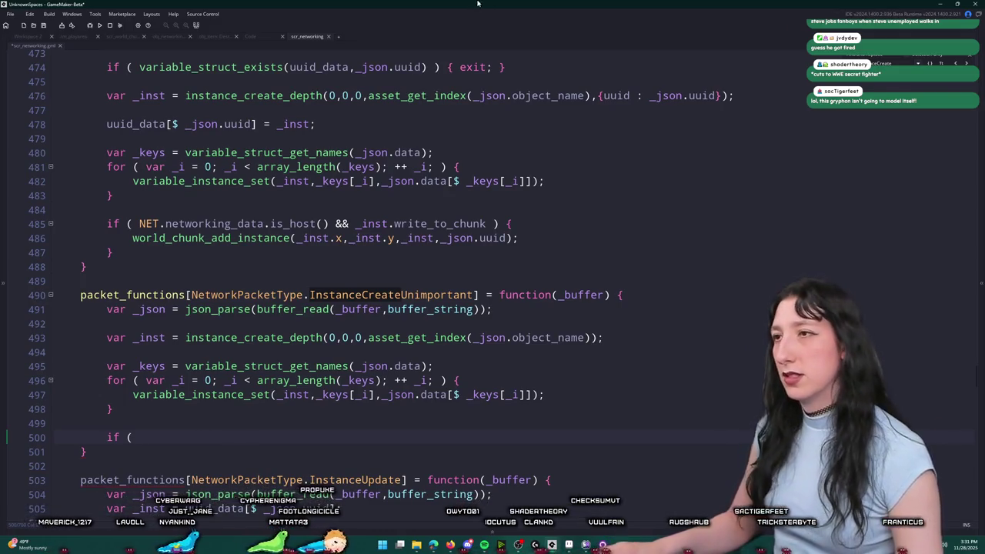
{"action": "type", "text": "point_dista"}
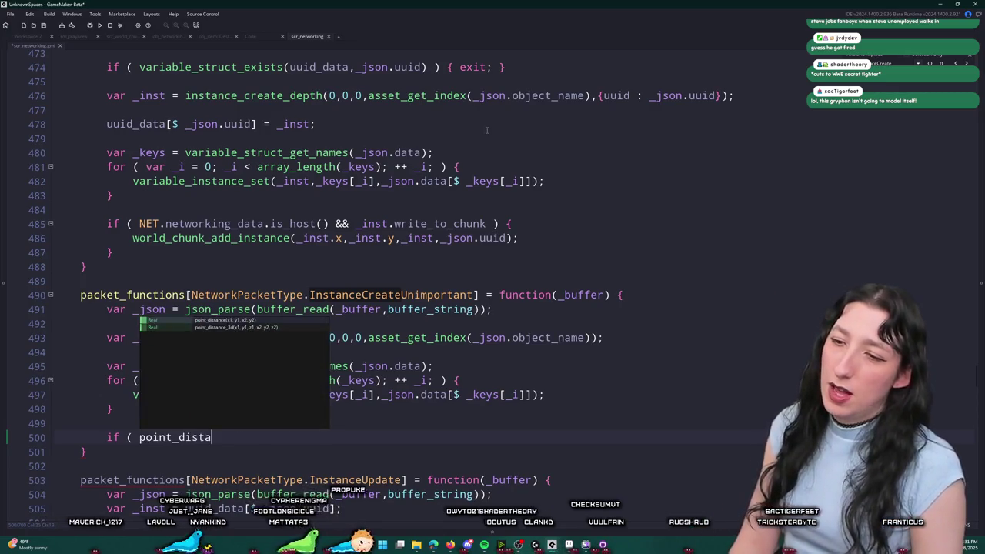
{"action": "type", "text": "nce(i"}
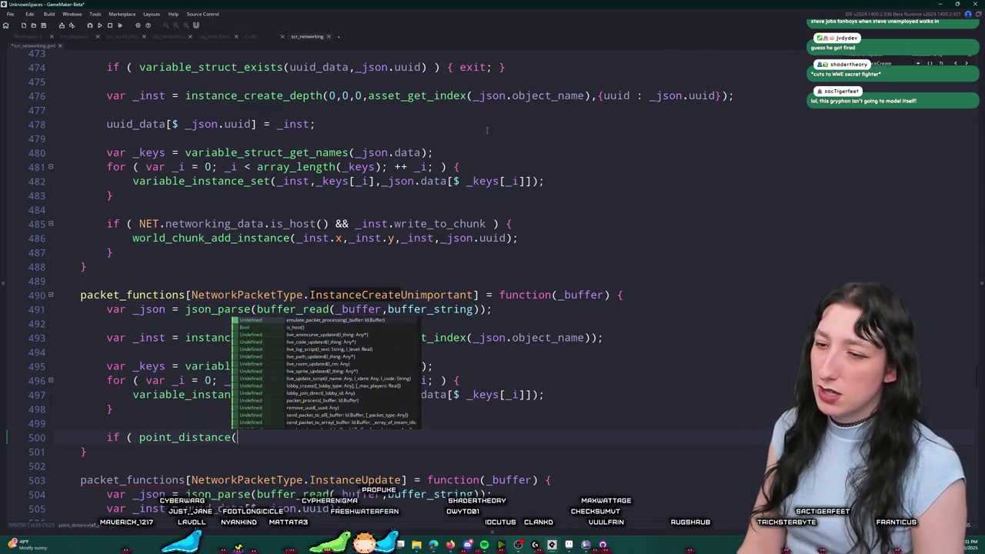
{"action": "key", "text": "BackSpace"}
{"action": "key", "text": "BackSpace"}
{"action": "key", "text": "BackSpace"}
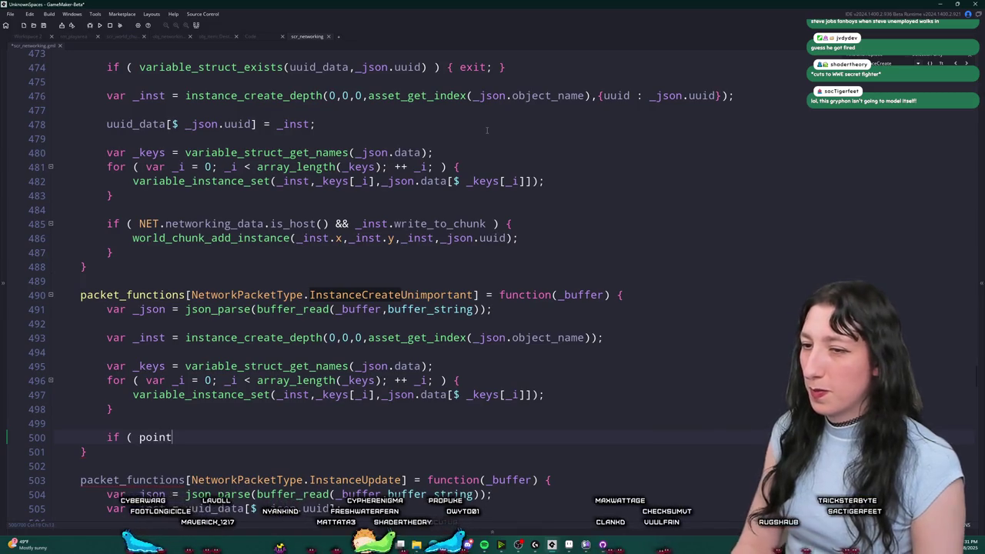
{"action": "type", "text": "_distance("}
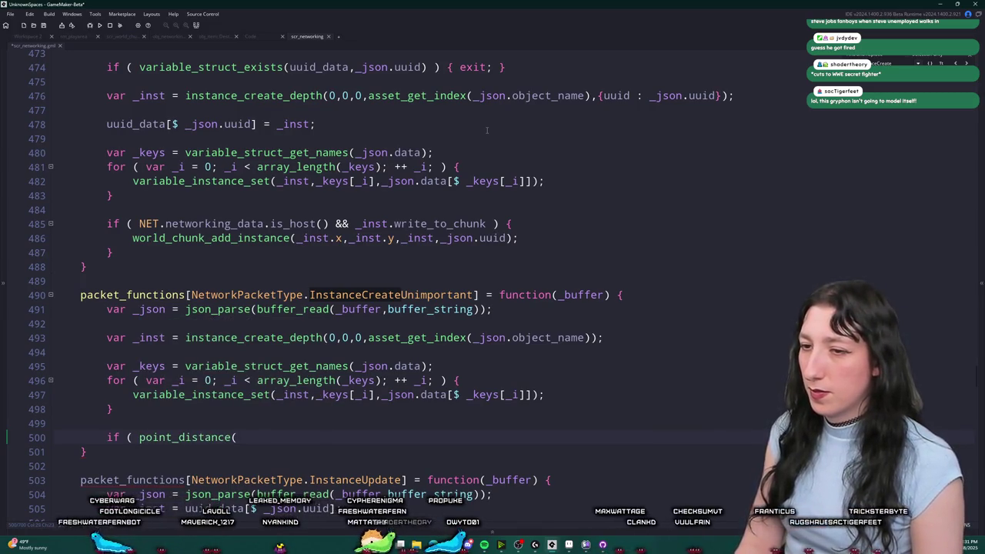
{"action": "type", "text": "_inst.x,_inst.y"}
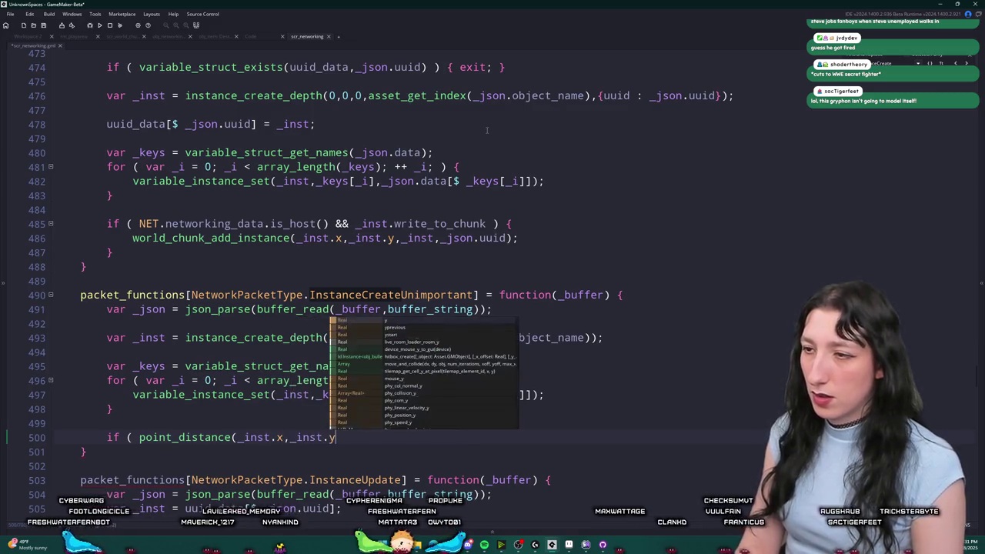
{"action": "type", "text": ",global.Pl"}
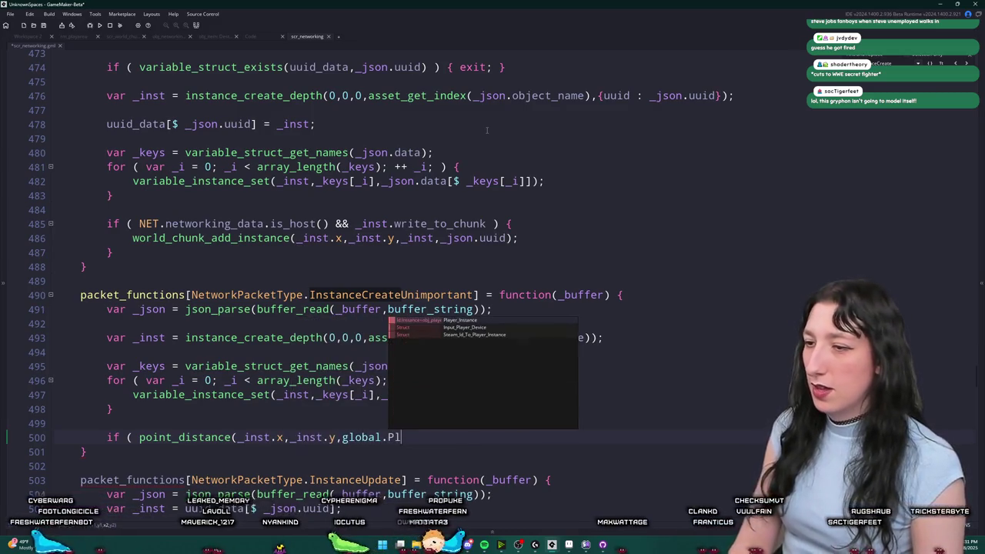
{"action": "type", "text": "ayer_Instance.x,global.Player_Instance.x,global.P"}
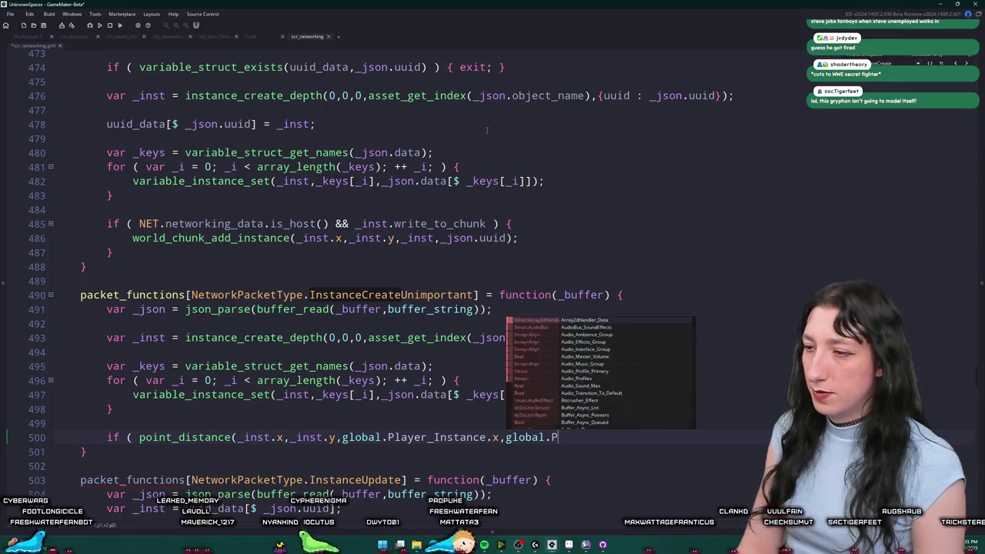
{"action": "type", "text": ".yu"}
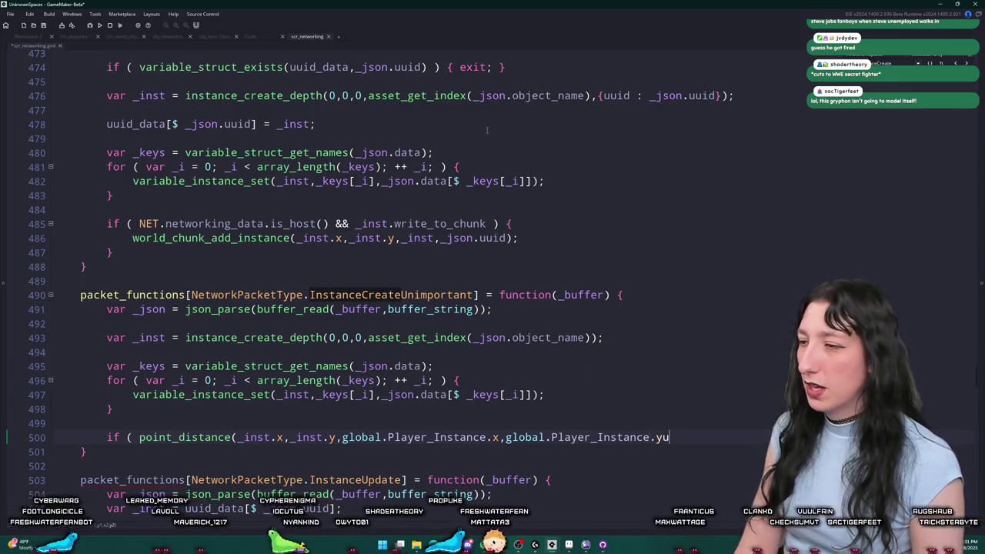
{"action": "key", "text": "BackSpace"}
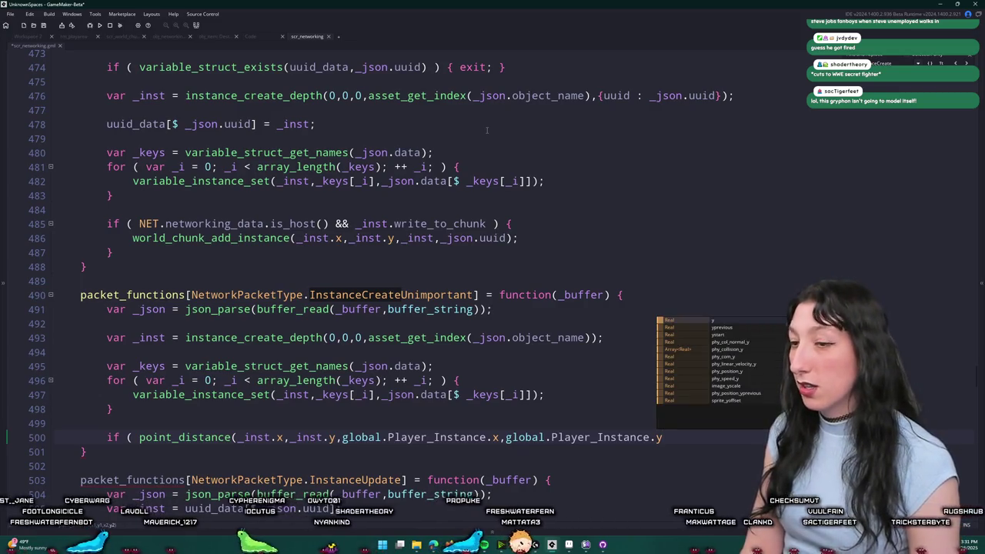
{"action": "type", "text": ") >"}
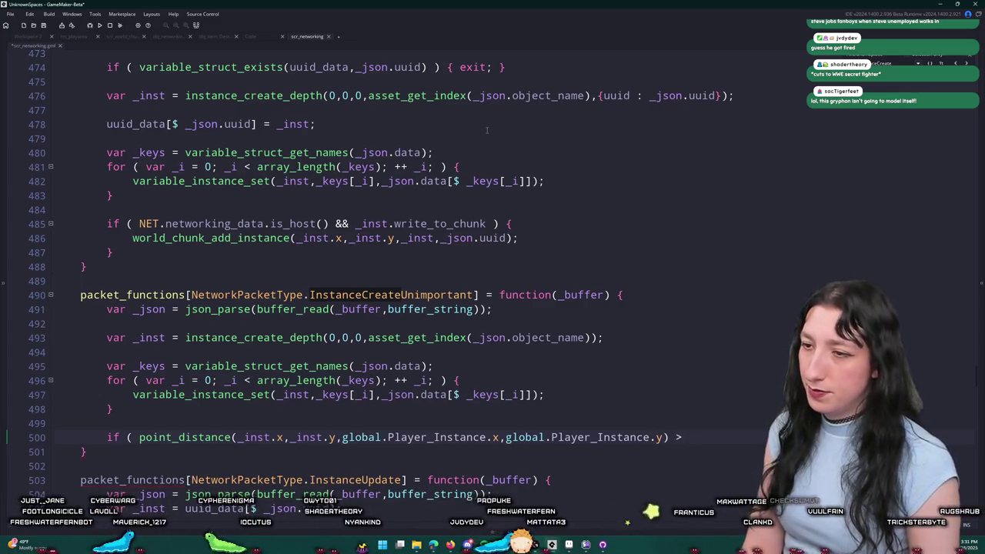
{"action": "type", "text": " 1024 ) {"}
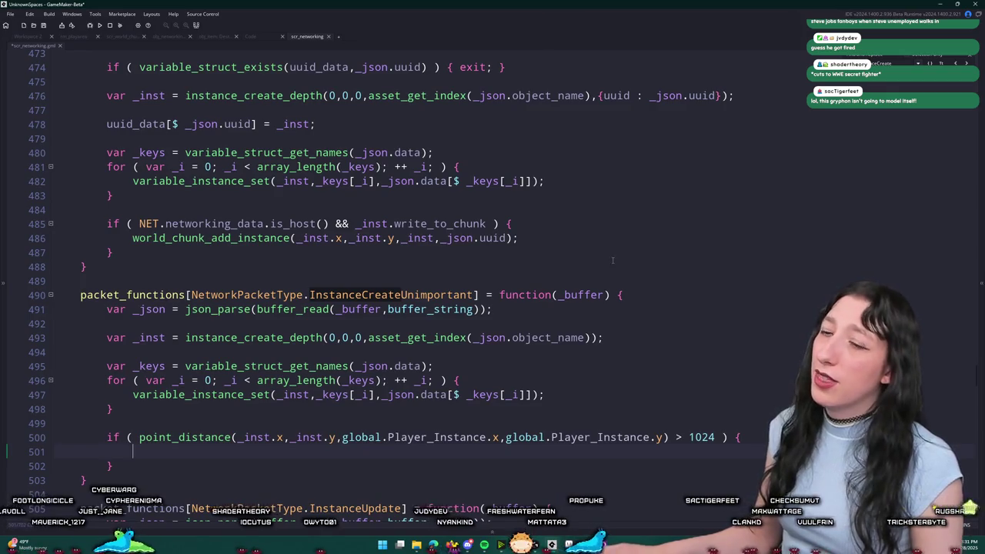
{"action": "scroll", "coordinate": [678, 412], "scroll_direction": "down", "scroll_amount": 1}
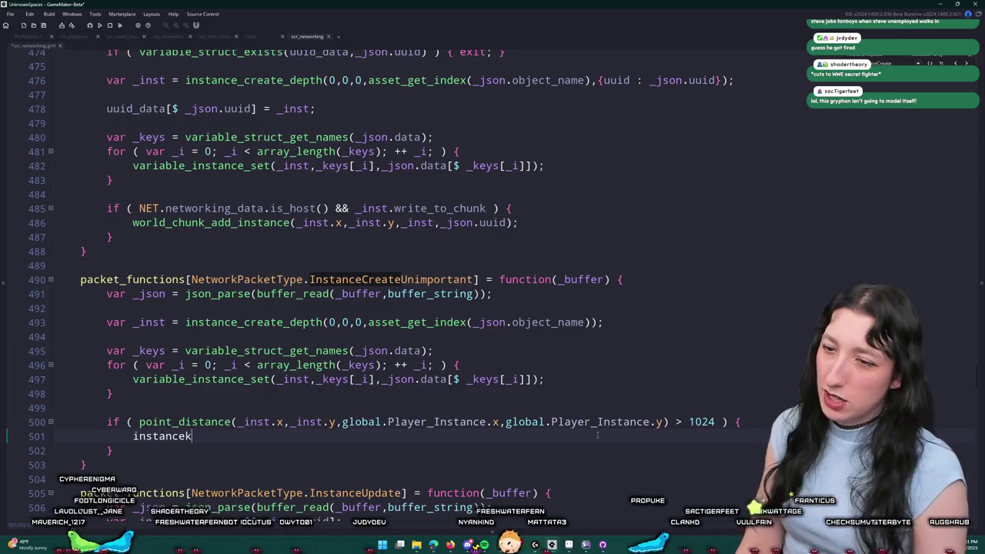
{"action": "type", "text": "y(_inst);"}
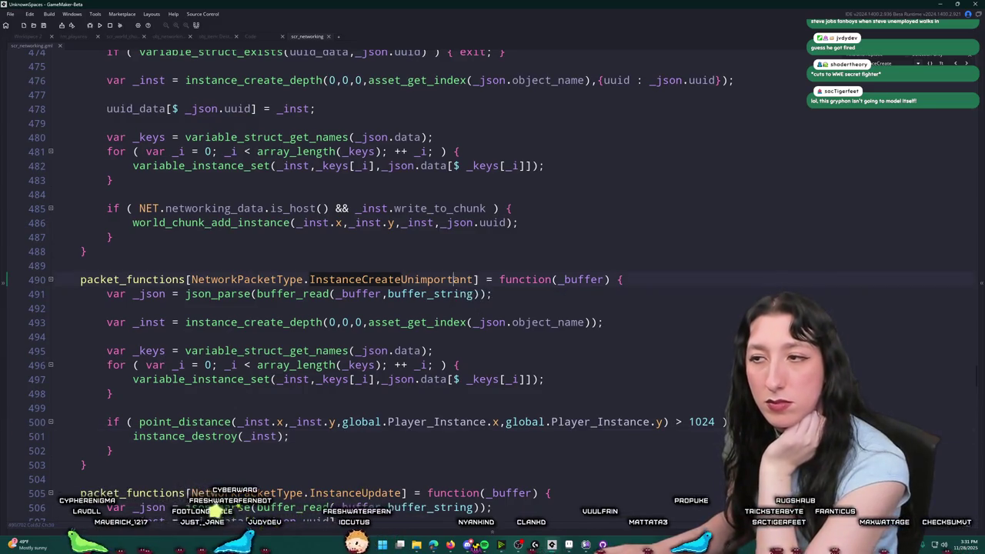
Go to the InstanceCreateUnimportant definition and Find in Project for network_create_instance_unimportant.
{"action": "left_click", "coordinate": [476, 280]}
{"action": "key", "text": "F12"}
{"action": "key", "text": "shift+F12"}
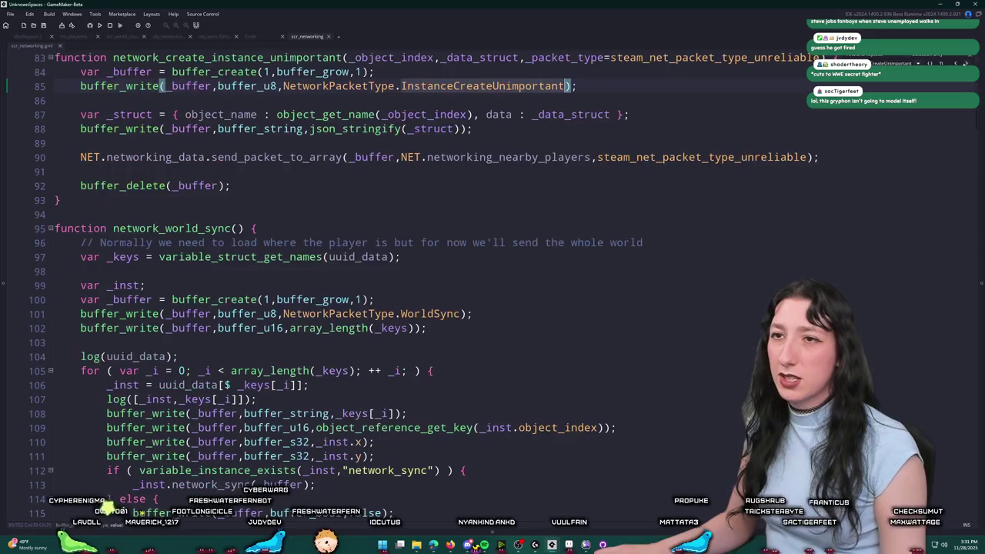
{"action": "key", "text": "ctrl+shift+f"}
{"action": "key", "text": "Return"}
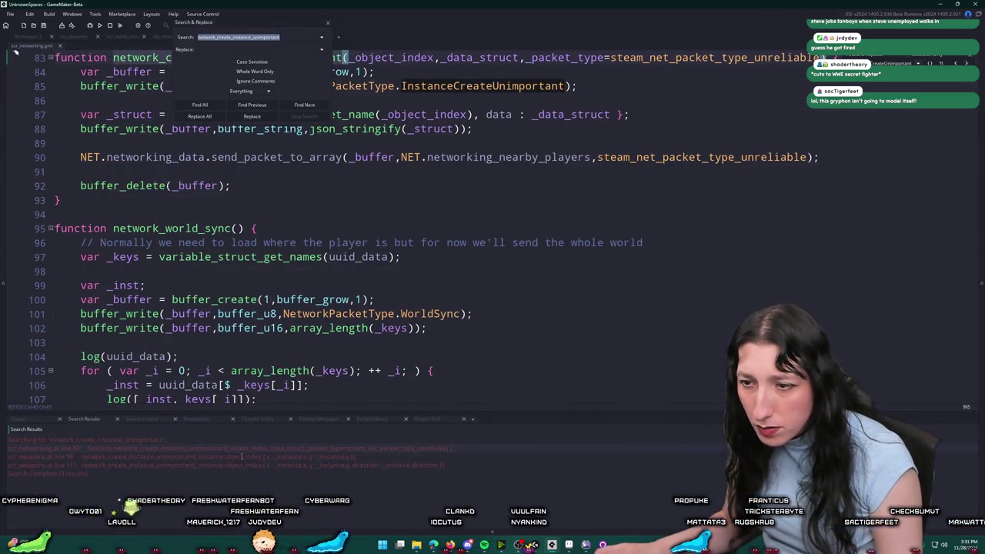
Open the scr_weapons match on line 96 and review the obj_aura_light_gunshot call.
{"action": "key", "text": "Return"}
{"action": "scroll", "coordinate": [349, 91], "scroll_direction": "up", "scroll_amount": 1}
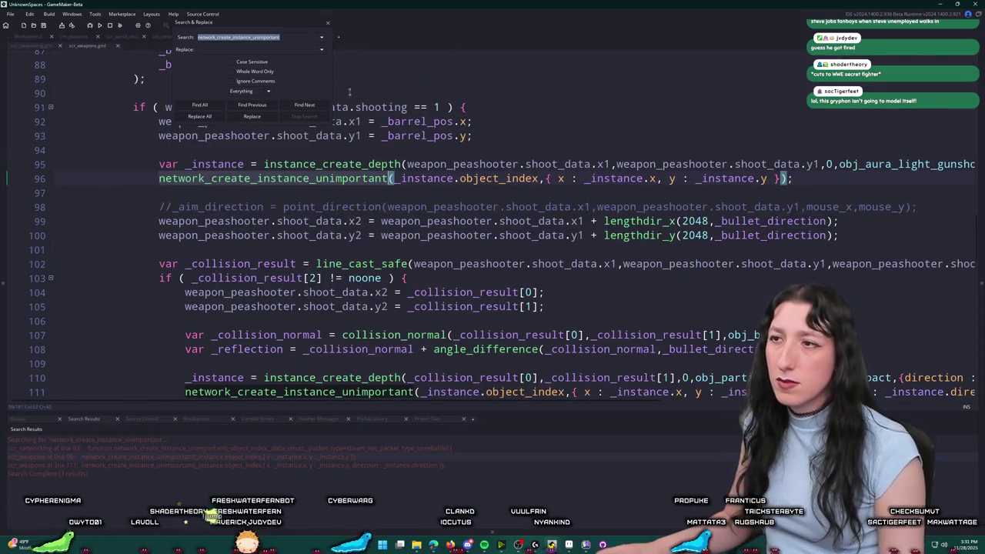
{"action": "left_click", "coordinate": [327, 26]}
{"action": "scroll", "coordinate": [792, 179], "scroll_direction": "up", "scroll_amount": 1}
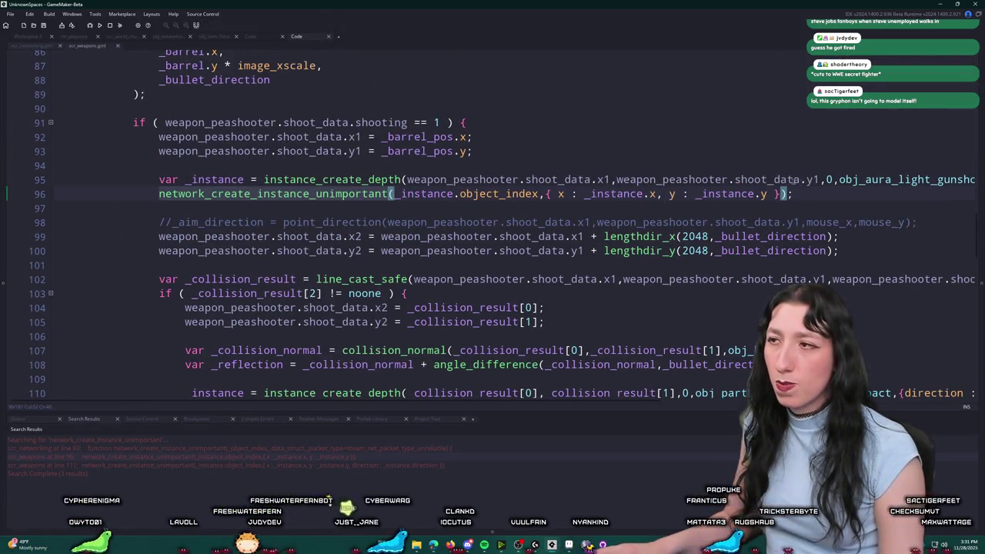
{"action": "double_click", "coordinate": [909, 185]}
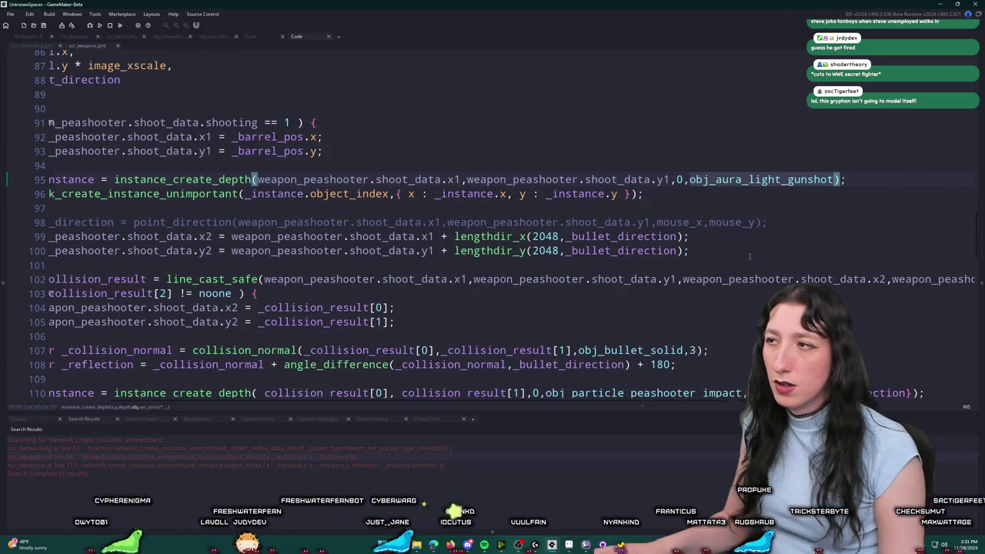
{"action": "scroll", "coordinate": [748, 256], "scroll_direction": "down", "scroll_amount": 1}
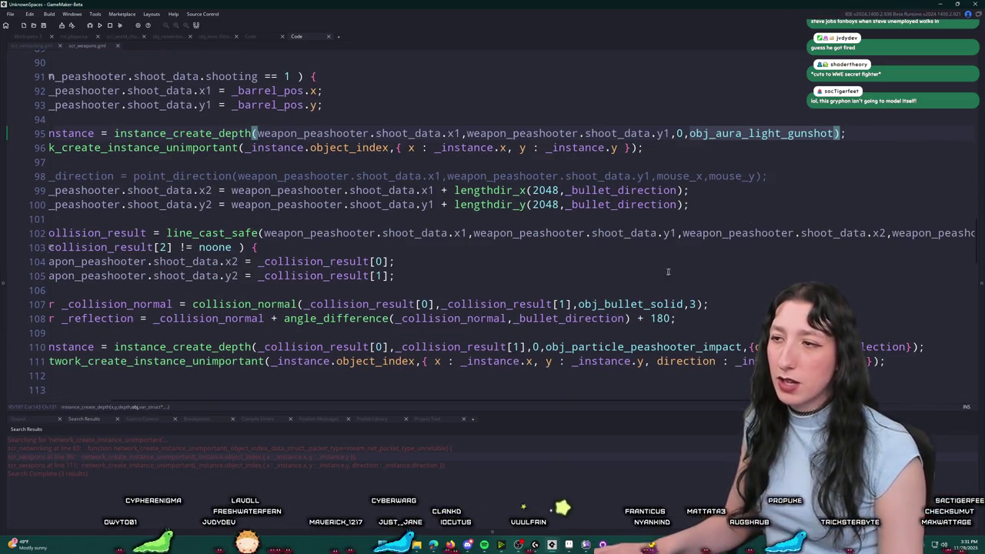
{"action": "left_click_drag", "start_coordinate": [605, 209], "coordinate": [159, 175]}
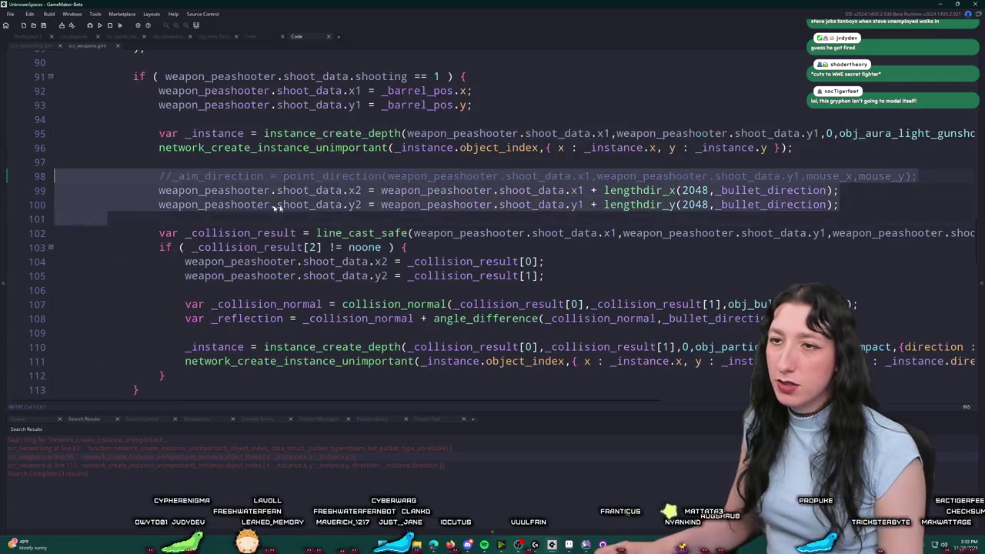
{"action": "left_click", "coordinate": [305, 204]}
{"action": "scroll", "coordinate": [811, 211], "scroll_direction": "up", "scroll_amount": 2}
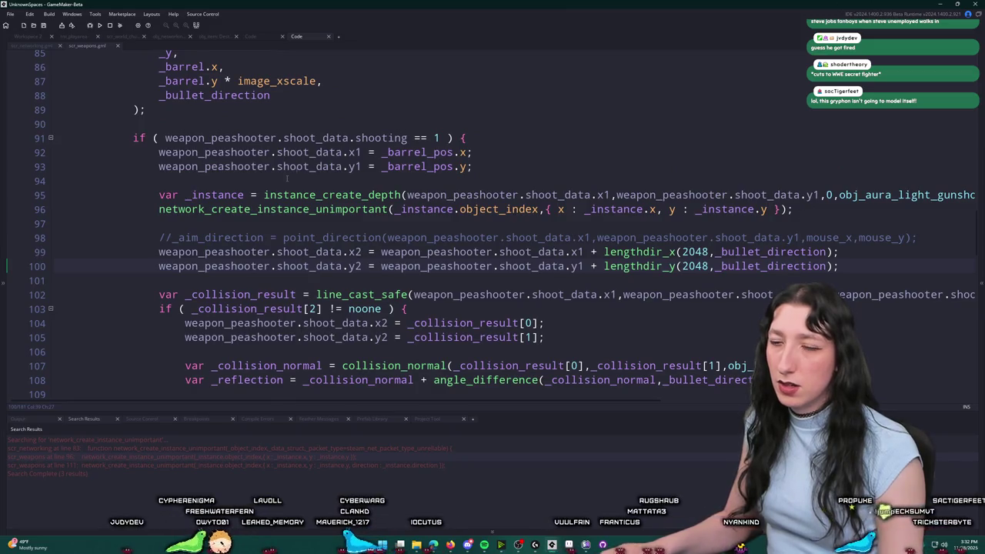
{"action": "scroll", "coordinate": [357, 350], "scroll_direction": "down", "scroll_amount": 1}
{"action": "scroll", "coordinate": [358, 350], "scroll_direction": "down", "scroll_amount": 2}
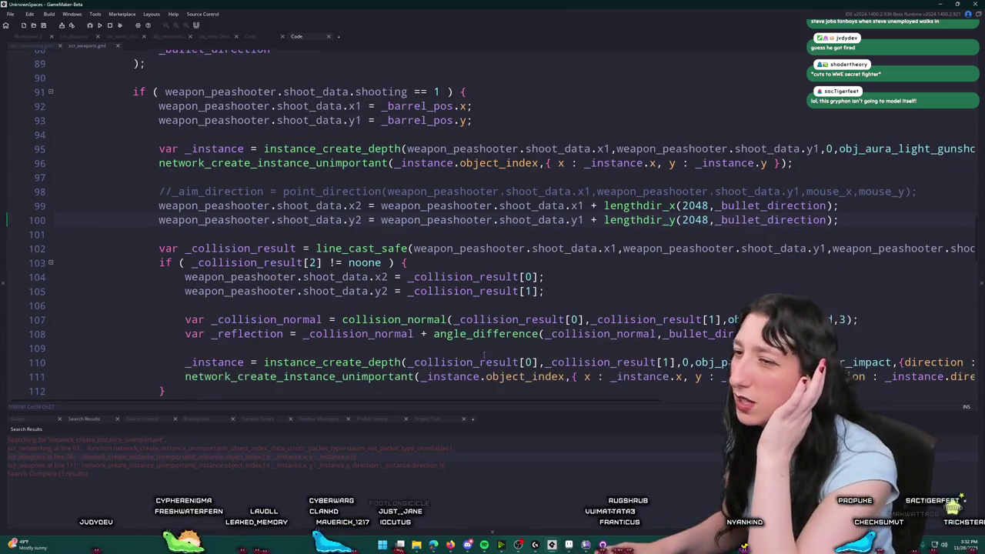
{"action": "scroll", "coordinate": [296, 228], "scroll_direction": "up", "scroll_amount": 2}
{"action": "scroll", "coordinate": [295, 229], "scroll_direction": "up", "scroll_amount": 3}
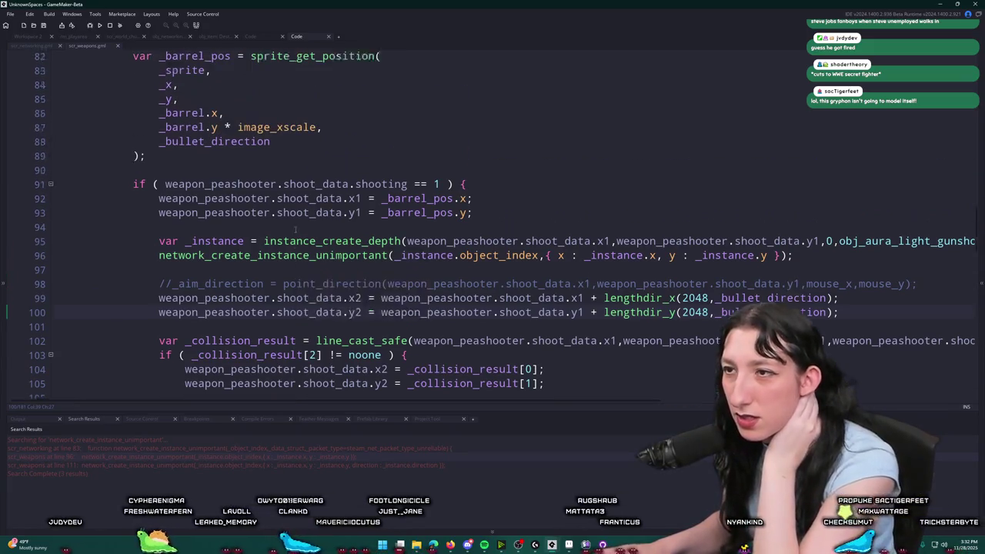
Inspect the line 96 call's arguments, then return to the scr_networking script.
{"action": "left_click", "coordinate": [432, 271]}
{"action": "scroll", "coordinate": [320, 104], "scroll_direction": "down", "scroll_amount": 3}
{"action": "scroll", "coordinate": [320, 103], "scroll_direction": "down", "scroll_amount": 5}
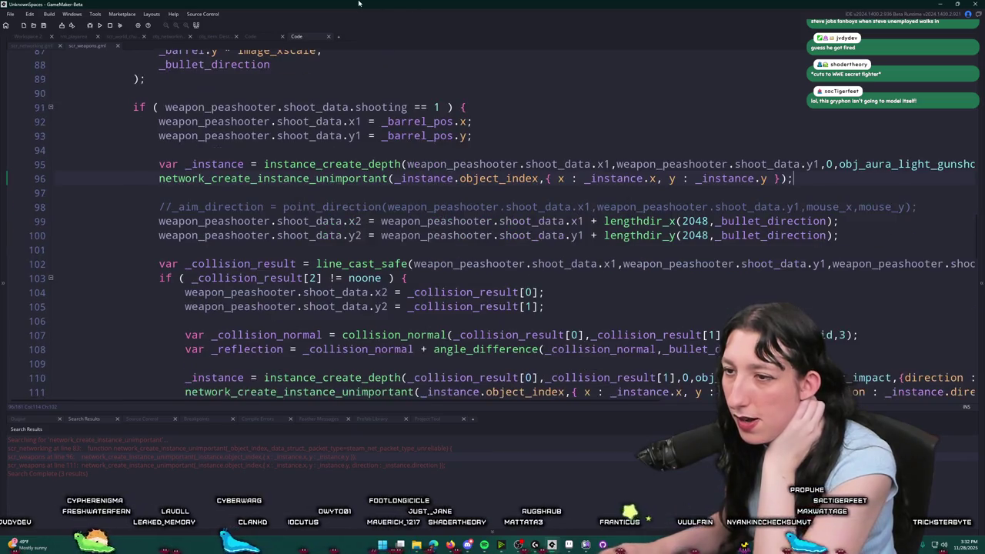
{"action": "left_click_drag", "start_coordinate": [558, 400], "coordinate": [681, 404]}
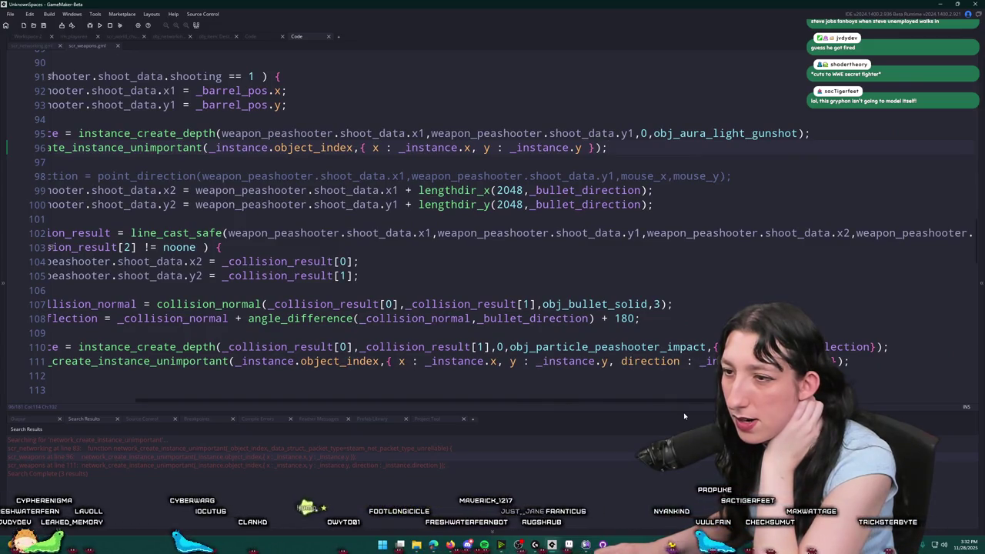
{"action": "left_click_drag", "start_coordinate": [684, 416], "coordinate": [605, 422]}
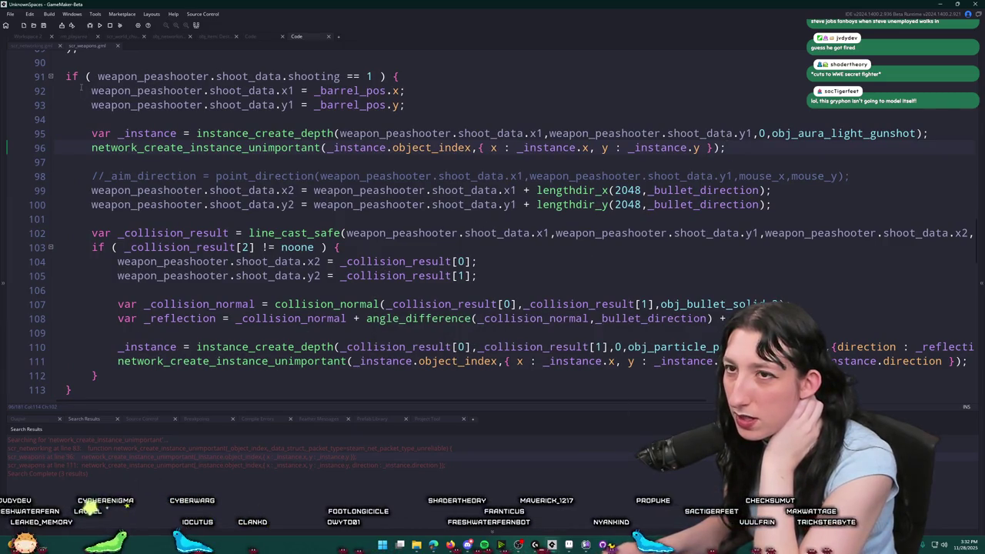
{"action": "left_click", "coordinate": [31, 46]}
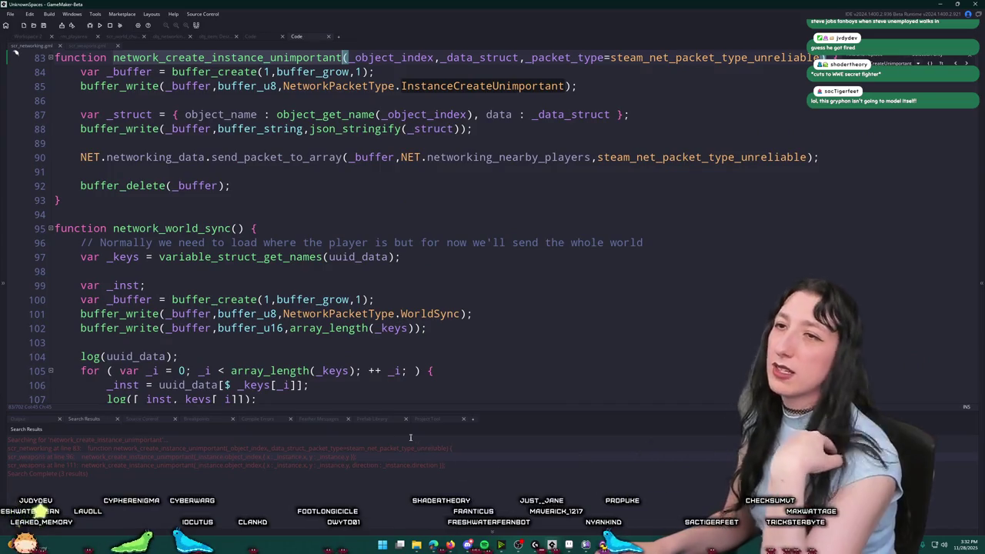
Paste the distance-check destroy block into the InstanceCreate handler and save scr_networking.
{"action": "scroll", "coordinate": [159, 158], "scroll_direction": "up", "scroll_amount": 2}
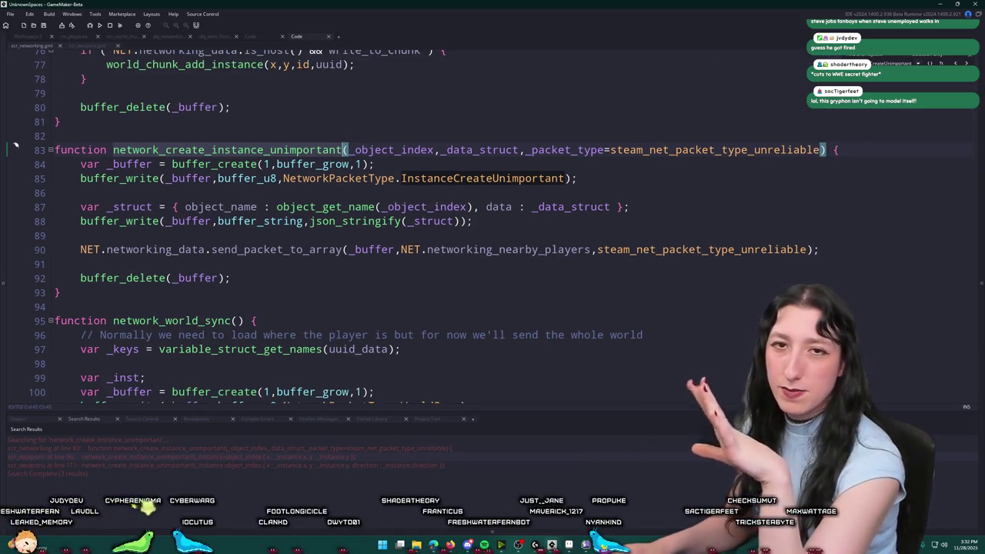
{"action": "scroll", "coordinate": [308, 268], "scroll_direction": "up", "scroll_amount": 2}
{"action": "scroll", "coordinate": [309, 268], "scroll_direction": "up", "scroll_amount": 5}
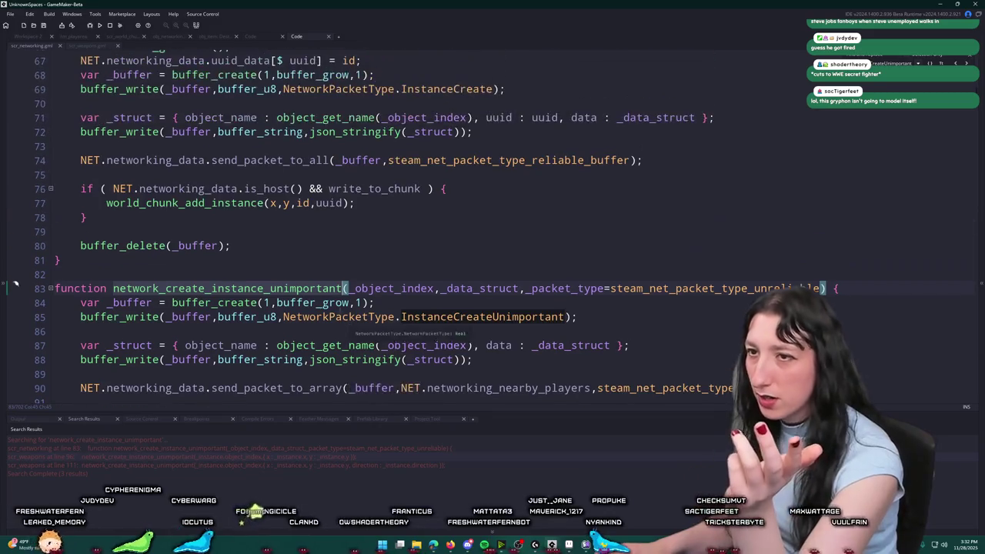
{"action": "left_click", "coordinate": [329, 264]}
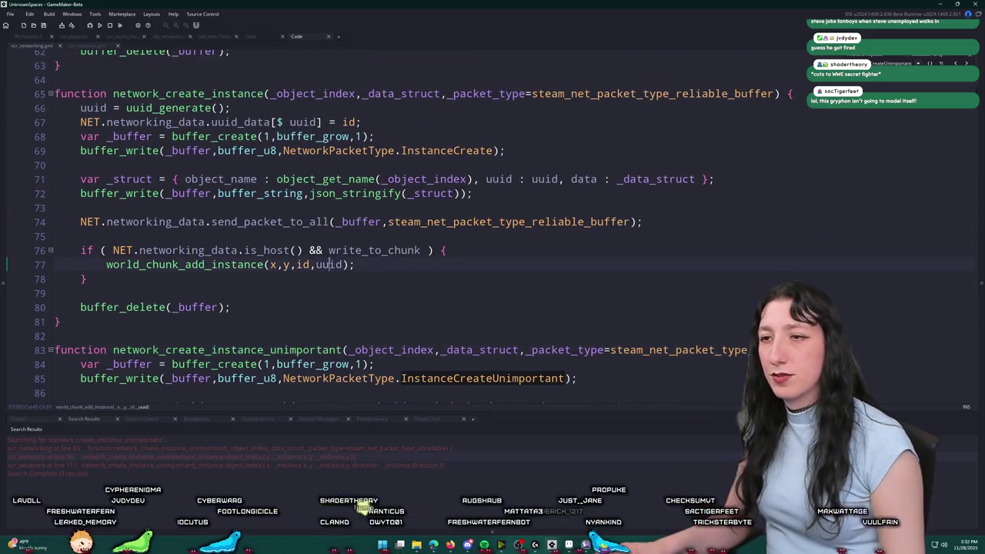
{"action": "key", "text": "alt+Left"}
{"action": "scroll", "coordinate": [369, 231], "scroll_direction": "down", "scroll_amount": 3}
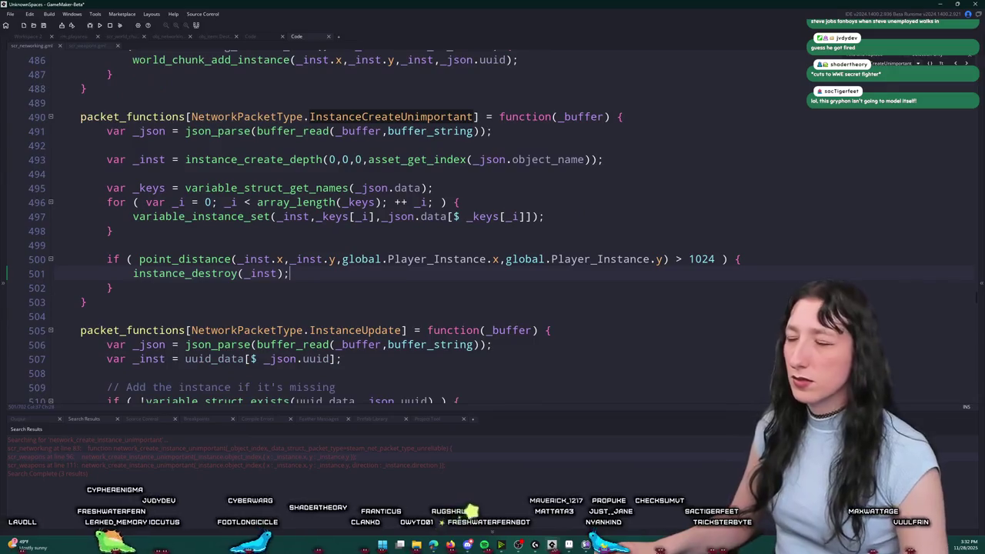
{"action": "mouse_move", "coordinate": [114, 288]}
{"action": "left_mouse_down"}
{"action": "mouse_move", "coordinate": [133, 273]}
{"action": "mouse_move", "coordinate": [100, 263]}
{"action": "left_mouse_up"}
{"action": "key", "text": "ctrl+c"}
{"action": "scroll", "coordinate": [263, 288], "scroll_direction": "up", "scroll_amount": 5}
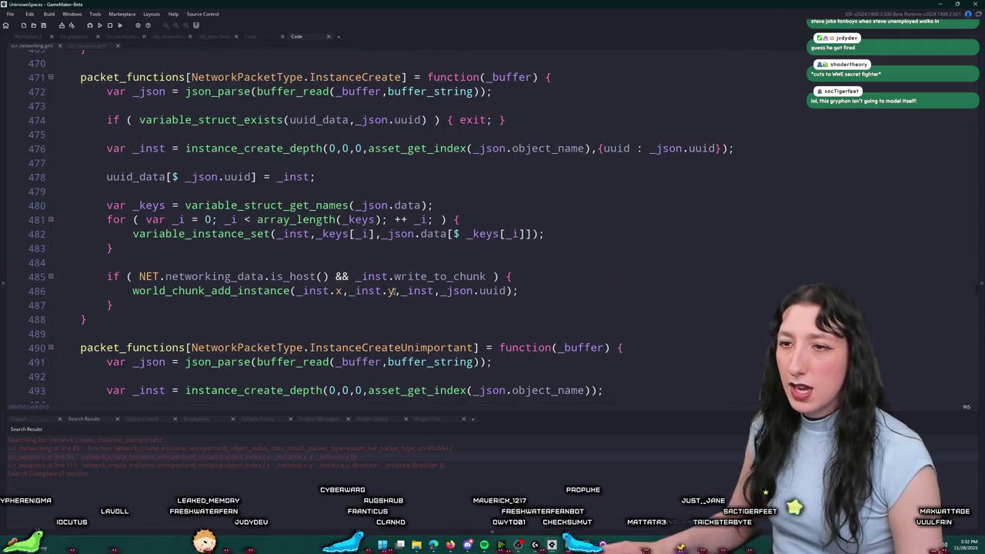
{"action": "key", "text": "ctrl+v"}
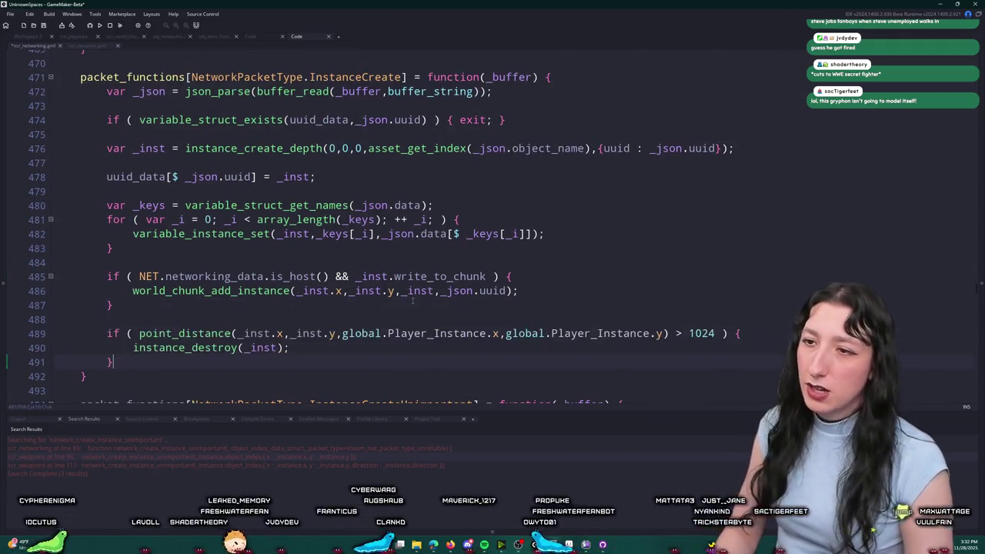
{"action": "key", "text": "ctrl+s"}
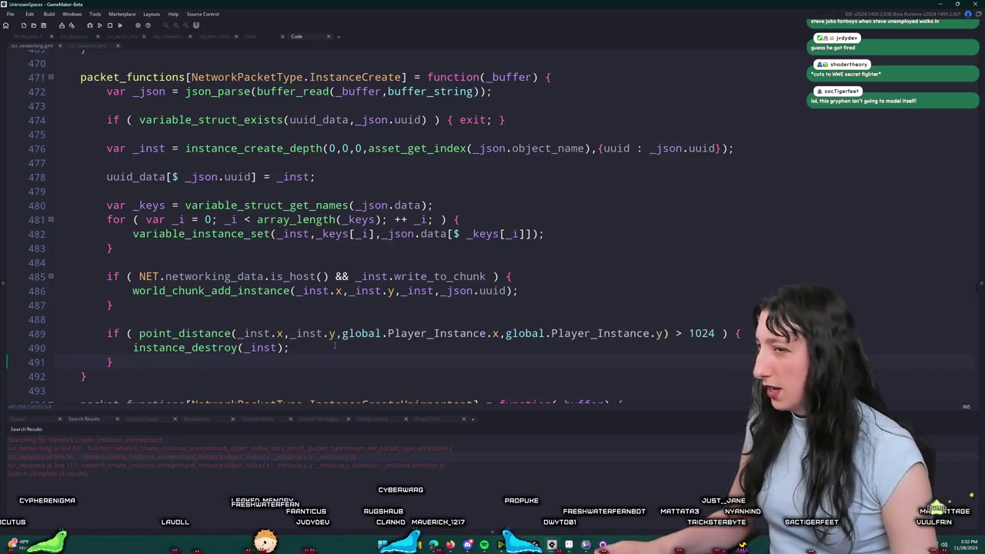
Nest the distance check under a copied host check, negating the NET condition on line 489.
{"action": "key", "text": "Up"}
{"action": "key", "text": "Up"}
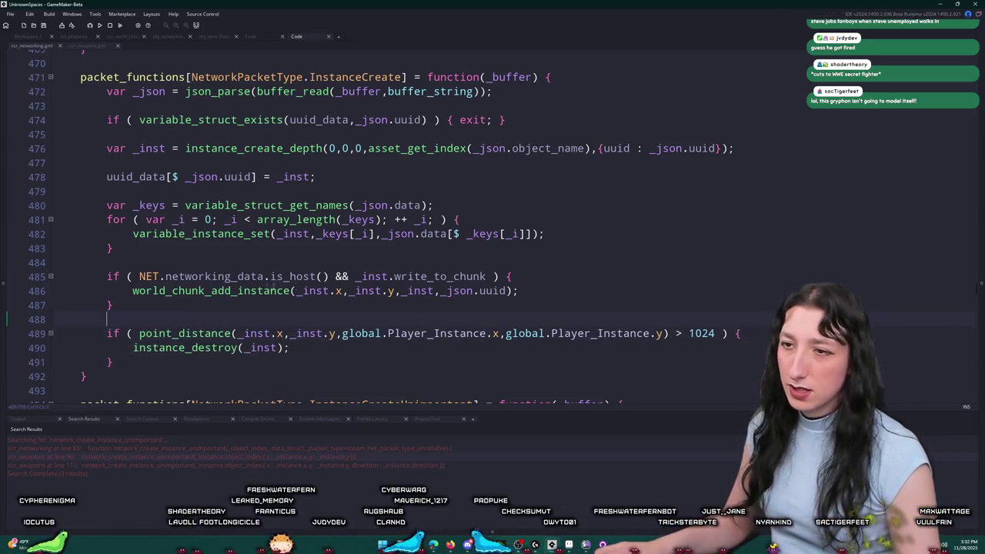
{"action": "left_click_drag", "start_coordinate": [329, 276], "coordinate": [104, 275]}
{"action": "key", "text": "ctrl+c"}
{"action": "left_click", "coordinate": [226, 319]}
{"action": "key", "text": "Return"}
{"action": "key", "text": "ctrl+v"}
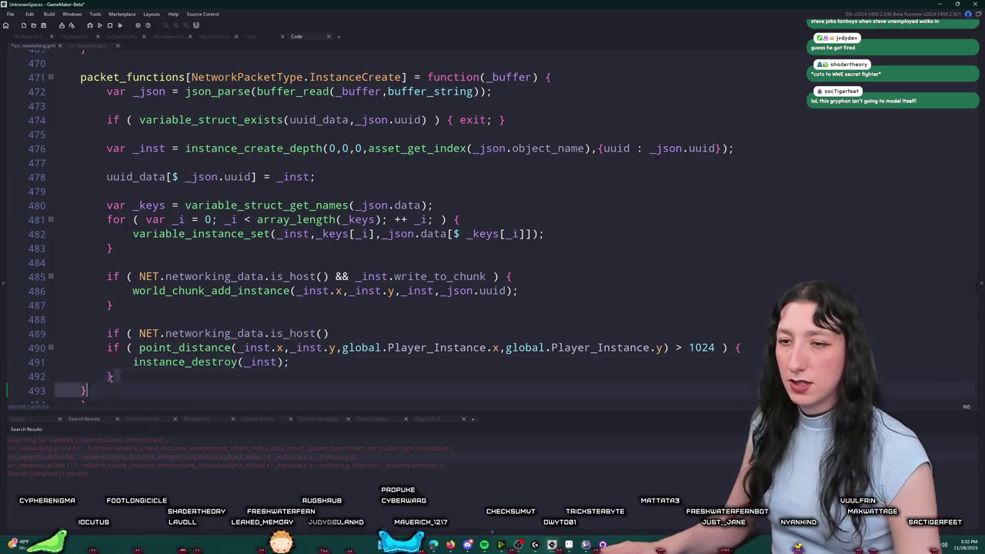
{"action": "left_click", "coordinate": [104, 348], "text": "shift"}
{"action": "key", "text": "Tab"}
{"action": "left_click", "coordinate": [140, 333]}
{"action": "type", "text": "!"}
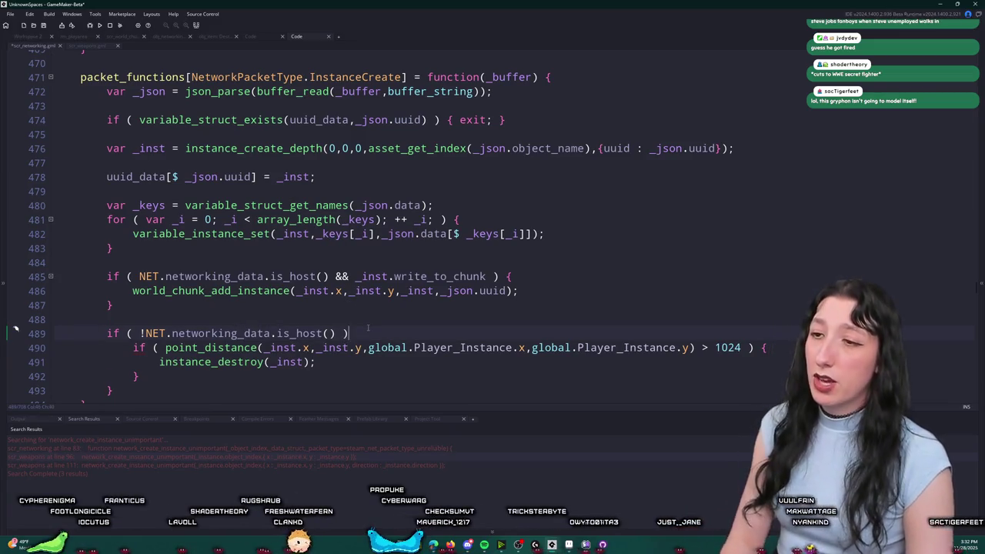
Drop _inst.write_to_chunk from the host condition and make the non-host branch an else-if distance check.
{"action": "scroll", "coordinate": [307, 293], "scroll_direction": "down", "scroll_amount": 2}
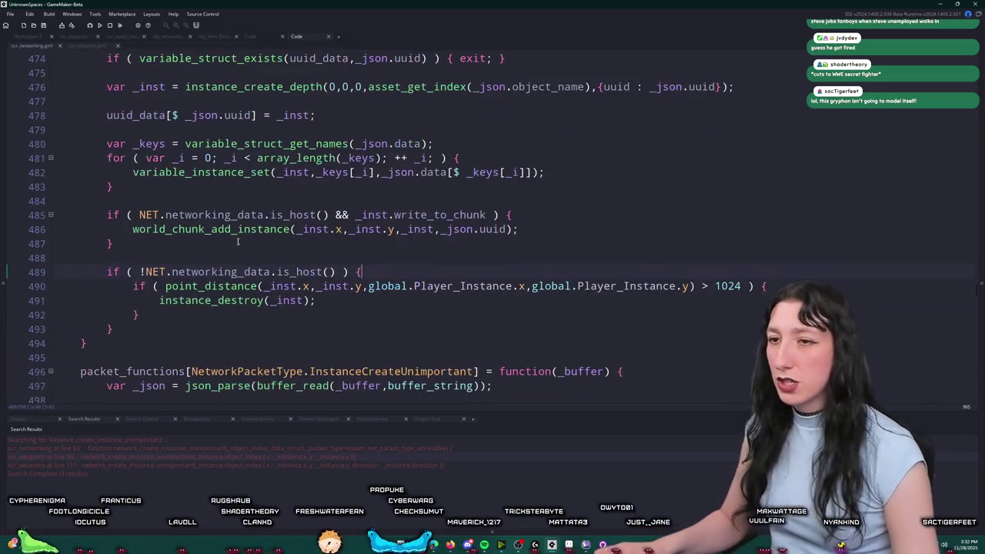
{"action": "left_click_drag", "start_coordinate": [486, 215], "coordinate": [355, 214]}
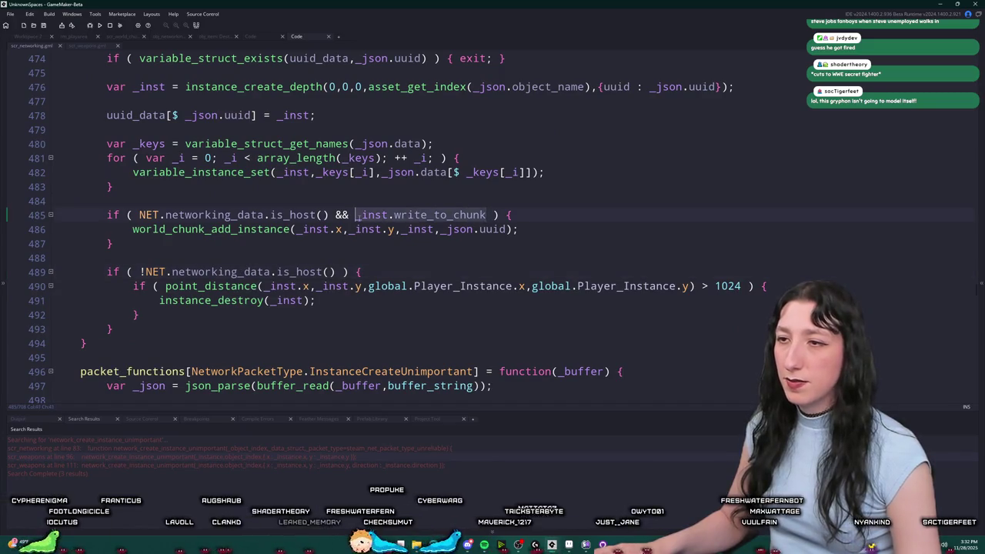
{"action": "key", "text": "BackSpace"}
{"action": "key", "text": "BackSpace"}
{"action": "key", "text": "BackSpace"}
{"action": "key", "text": "Return"}
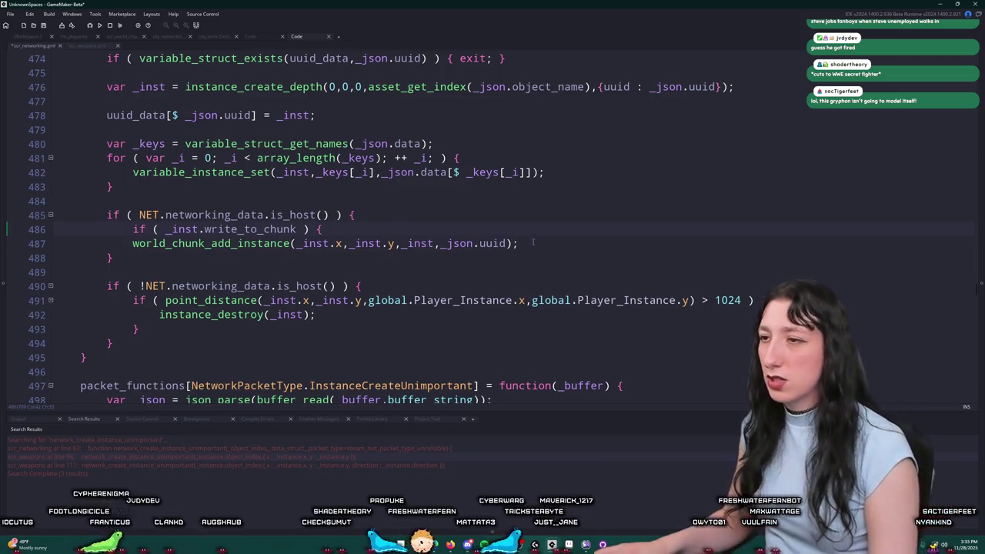
{"action": "key", "text": "Return"}
{"action": "type", "text": "}"}
{"action": "key", "text": "Tab"}
{"action": "mouse_move", "coordinate": [370, 304]}
{"action": "left_mouse_down"}
{"action": "mouse_move", "coordinate": [217, 260]}
{"action": "mouse_move", "coordinate": [206, 272]}
{"action": "left_mouse_up"}
{"action": "type", "text": "else {"}
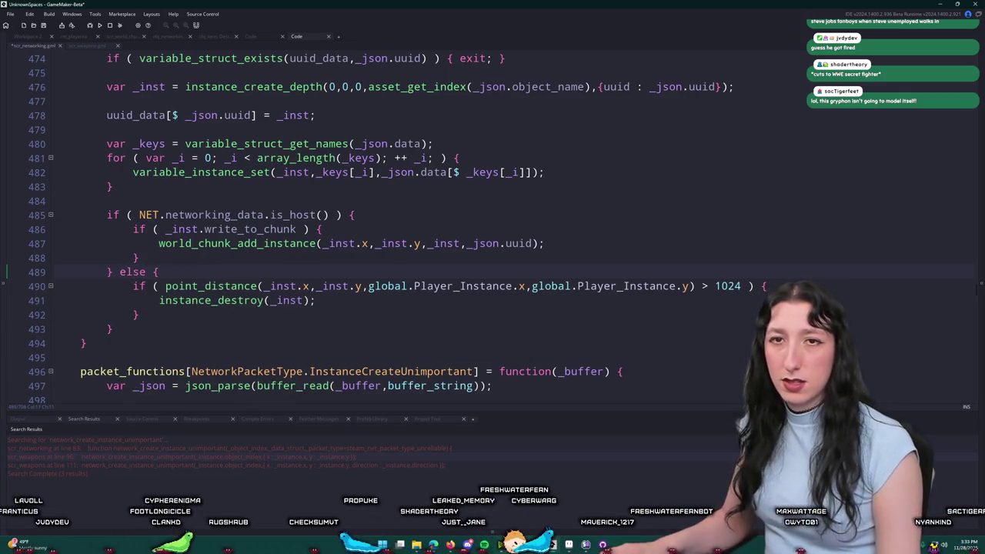
{"action": "left_click_drag", "start_coordinate": [134, 285], "coordinate": [153, 271]}
{"action": "key", "text": "BackSpace"}
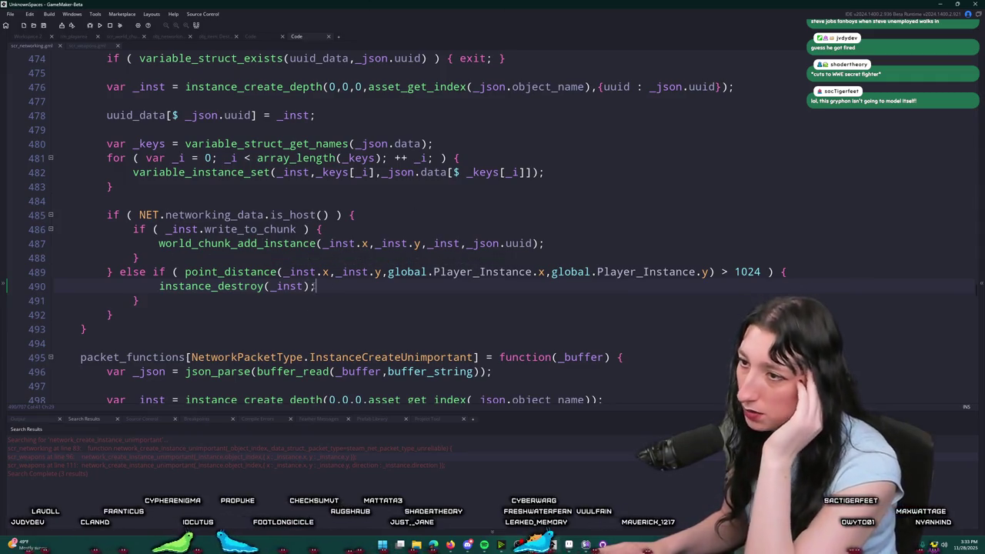
{"action": "scroll", "coordinate": [317, 296], "scroll_direction": "up", "scroll_amount": 1}
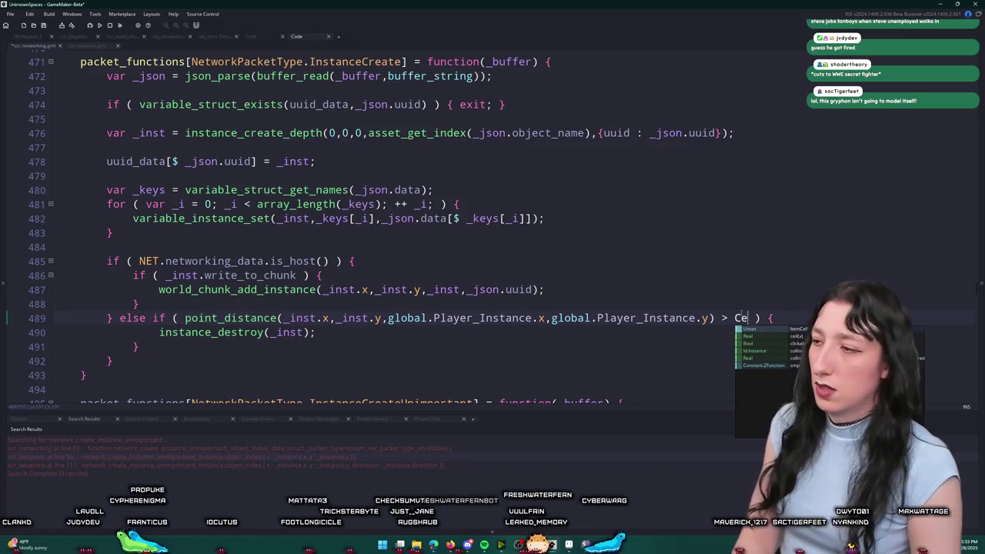
Complete WorldChunkSize via autocomplete so the line 489 limit becomes WorldChunkSize * 2.
{"action": "type", "text": "e"}
{"action": "type", "text": "hunkS"}
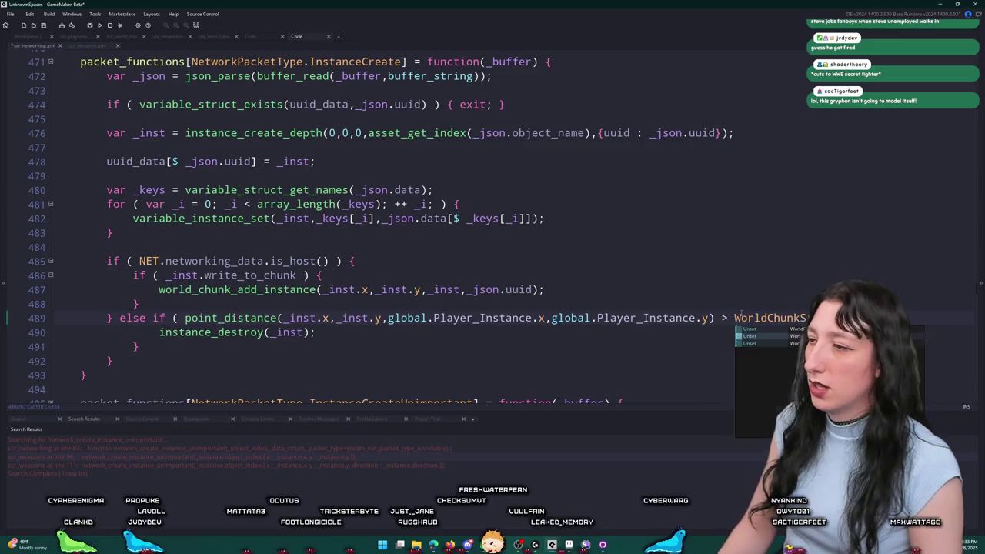
{"action": "type", "text": "i"}
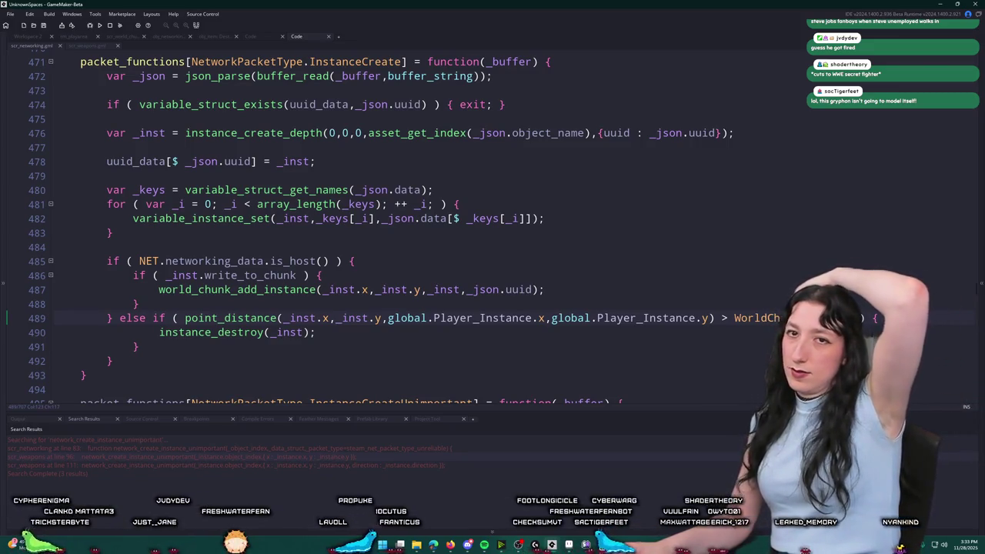
{"action": "scroll", "coordinate": [700, 289], "scroll_direction": "down", "scroll_amount": 2}
{"action": "scroll", "coordinate": [701, 289], "scroll_direction": "down", "scroll_amount": 3}
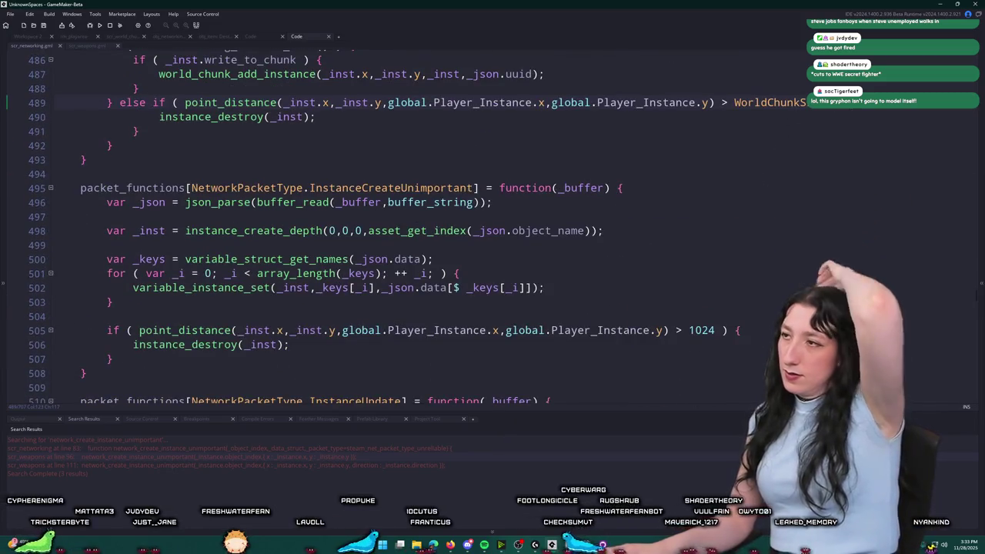
Replace the 1024 limit on line 505 with WorldChunkSize * 2.
{"action": "scroll", "coordinate": [726, 281], "scroll_direction": "down", "scroll_amount": 2}
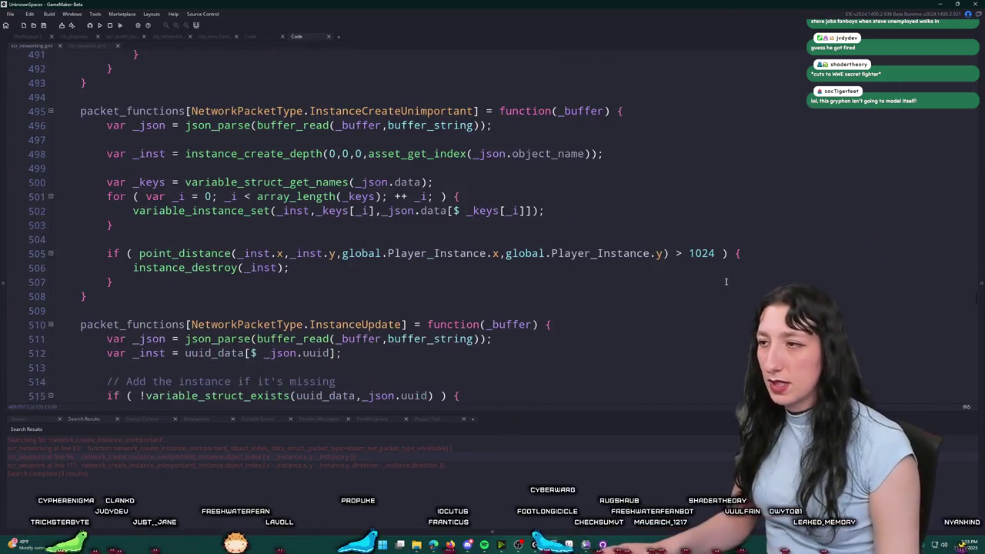
{"action": "key", "text": "BackSpace"}
{"action": "key", "text": "BackSpace"}
{"action": "key", "text": "BackSpace"}
{"action": "type", "text": "WorldChunkSize * 2"}
{"action": "scroll", "coordinate": [796, 229], "scroll_direction": "down", "scroll_amount": 3}
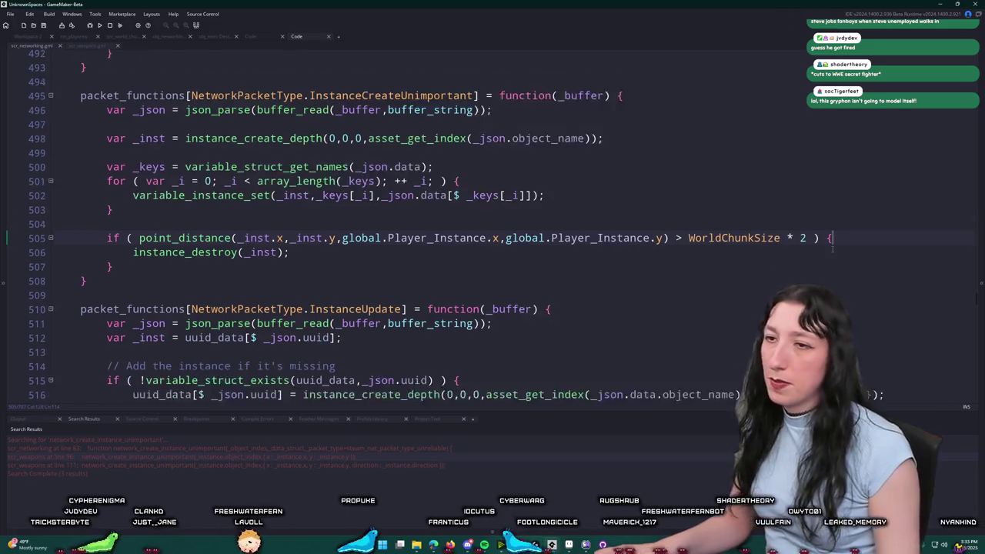
{"action": "scroll", "coordinate": [796, 229], "scroll_direction": "down", "scroll_amount": 2}
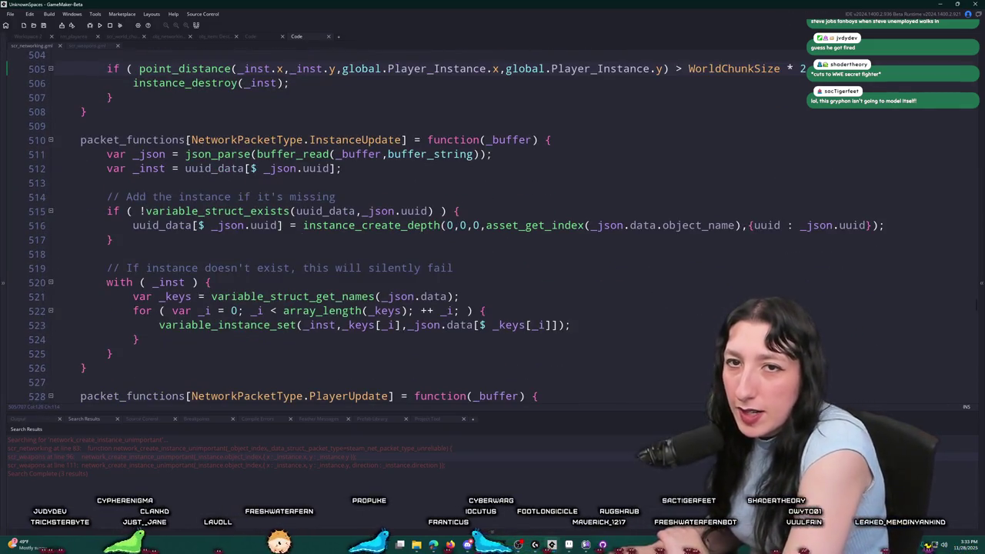
{"action": "scroll", "coordinate": [459, 171], "scroll_direction": "down", "scroll_amount": 1}
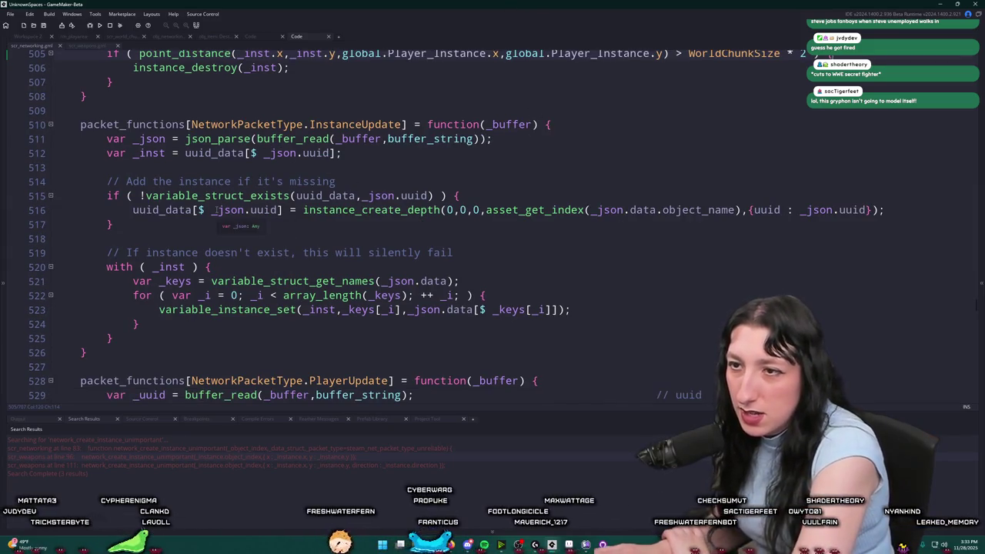
{"action": "scroll", "coordinate": [314, 169], "scroll_direction": "up", "scroll_amount": 1}
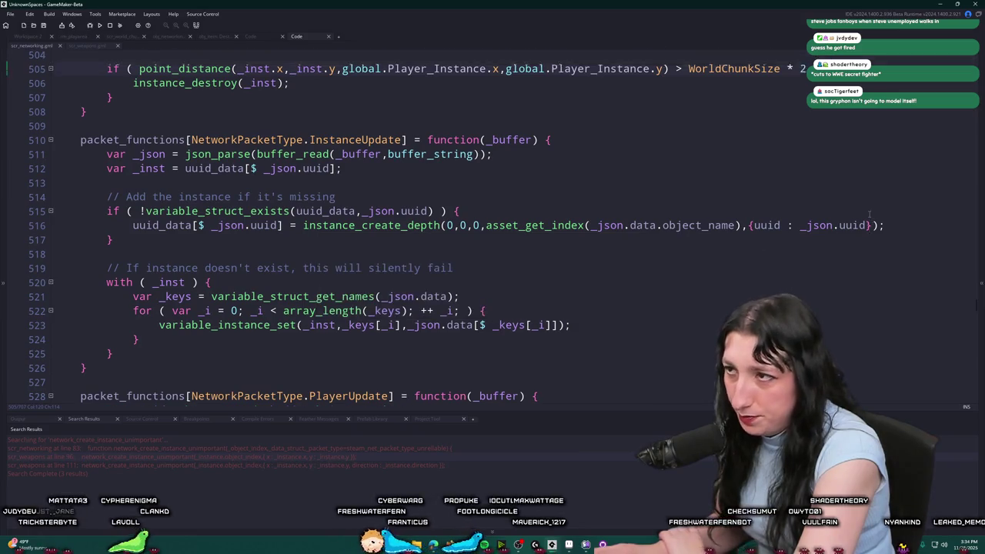
Copy the out-of-range destroy block on lines 505–507 into the InstanceUpdate handler.
{"action": "mouse_move", "coordinate": [135, 128]}
{"action": "left_mouse_down"}
{"action": "mouse_move", "coordinate": [132, 114]}
{"action": "mouse_move", "coordinate": [105, 103]}
{"action": "left_mouse_up"}
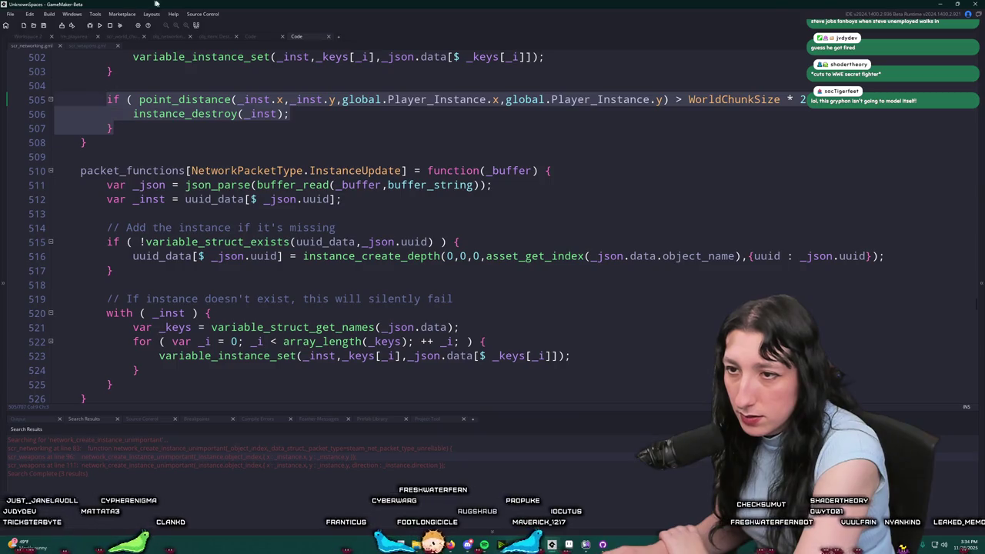
{"action": "scroll", "coordinate": [448, 327], "scroll_direction": "up", "scroll_amount": 4}
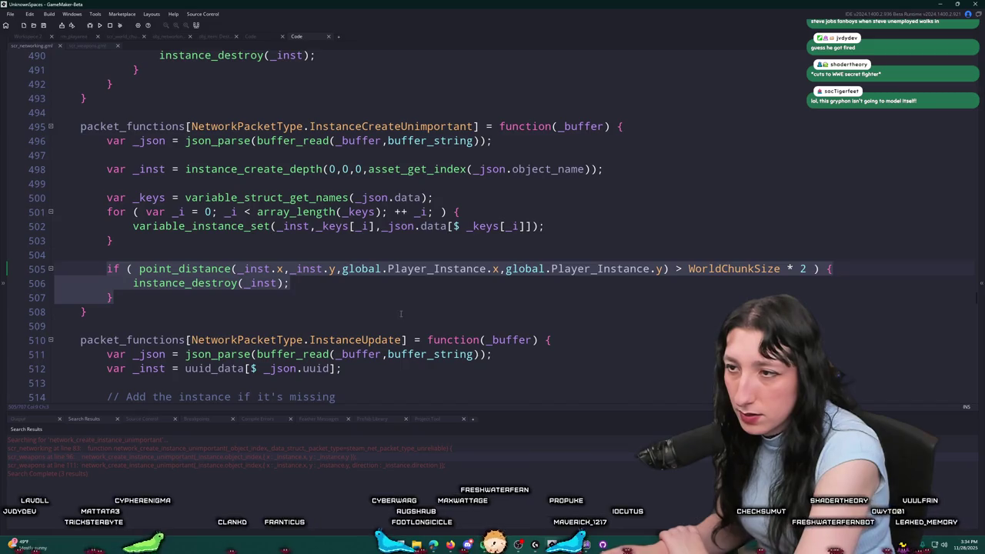
{"action": "scroll", "coordinate": [400, 313], "scroll_direction": "down", "scroll_amount": 2}
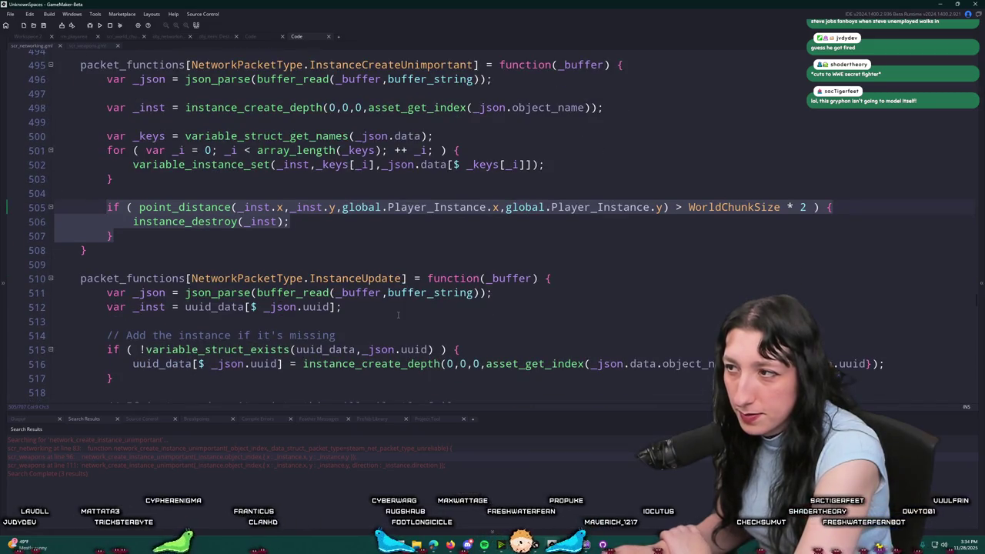
{"action": "scroll", "coordinate": [398, 314], "scroll_direction": "down", "scroll_amount": 3}
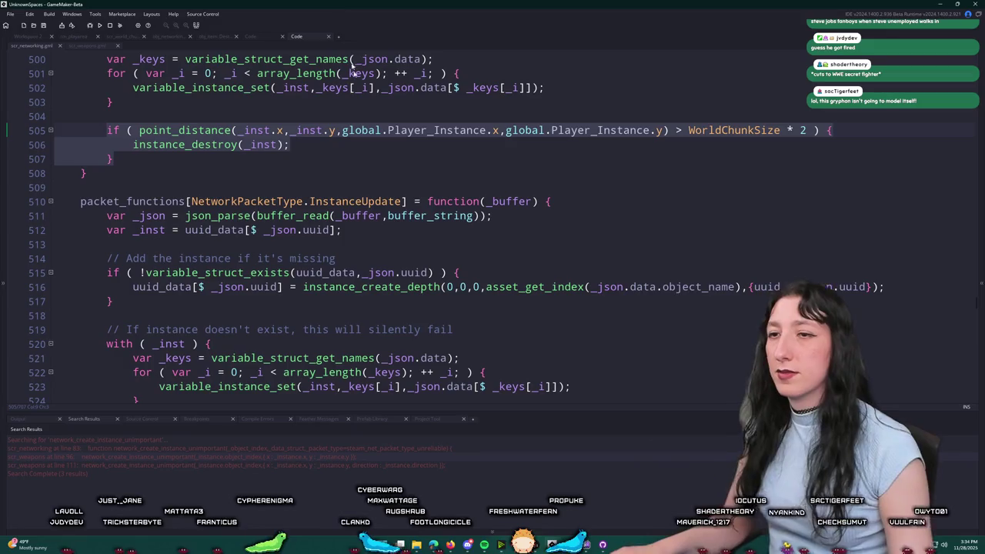
{"action": "left_click", "coordinate": [901, 284]}
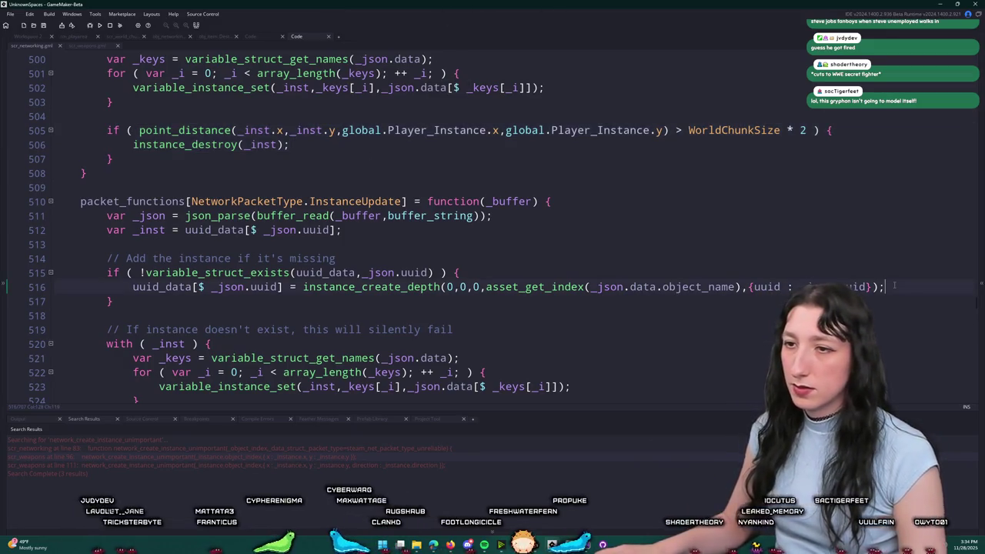
{"action": "scroll", "coordinate": [901, 284], "scroll_direction": "down", "scroll_amount": 2}
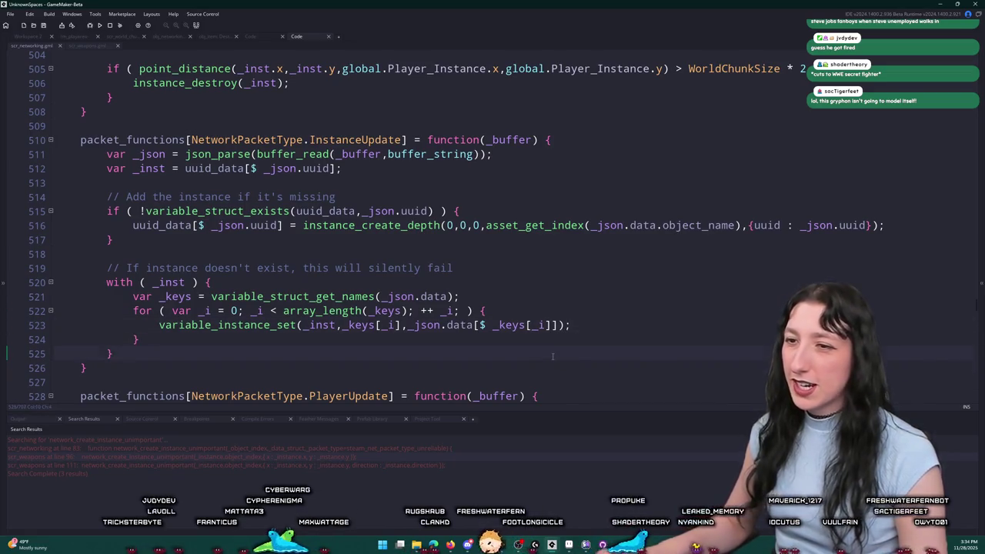
{"action": "key", "text": "ctrl+v"}
{"action": "scroll", "coordinate": [552, 356], "scroll_direction": "down", "scroll_amount": 1}
{"action": "scroll", "coordinate": [296, 168], "scroll_direction": "up", "scroll_amount": 4}
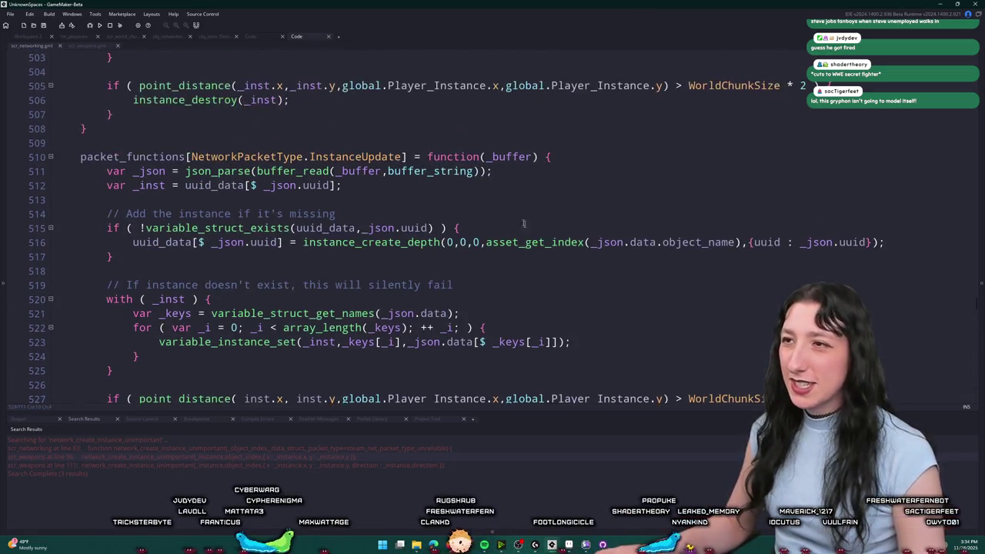
{"action": "scroll", "coordinate": [296, 168], "scroll_direction": "up", "scroll_amount": 6}
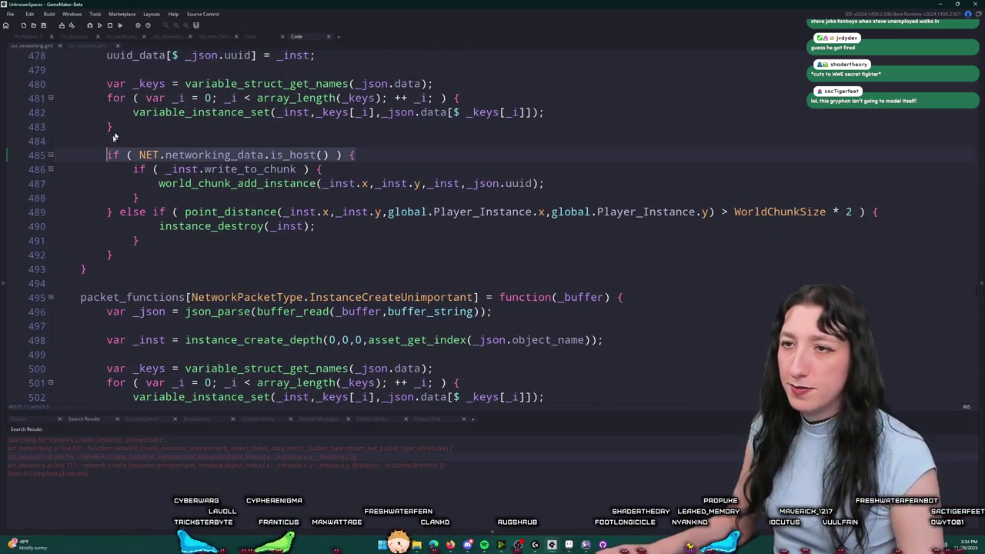
{"action": "scroll", "coordinate": [215, 234], "scroll_direction": "down", "scroll_amount": 6}
{"action": "scroll", "coordinate": [216, 234], "scroll_direction": "down", "scroll_amount": 2}
{"action": "scroll", "coordinate": [188, 192], "scroll_direction": "up", "scroll_amount": 3}
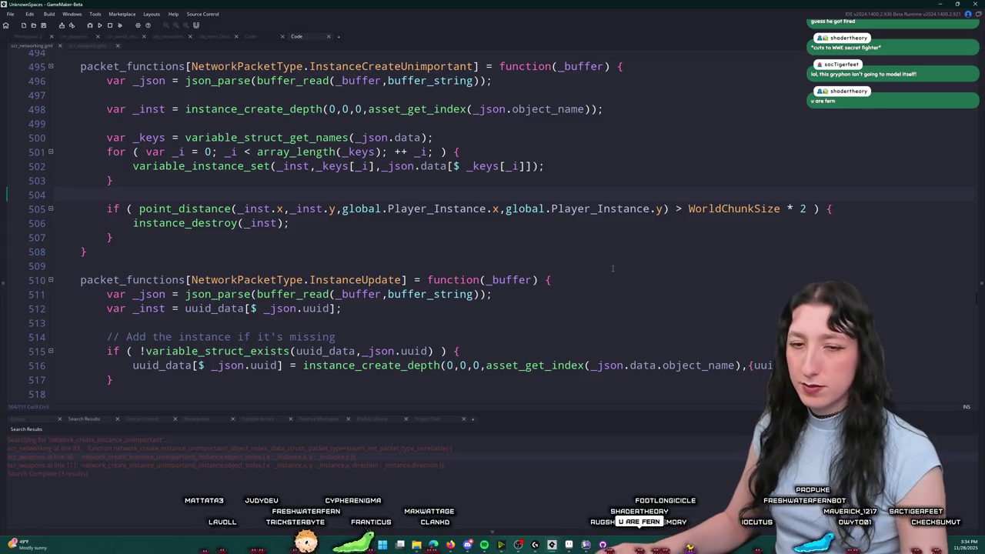
{"action": "scroll", "coordinate": [669, 255], "scroll_direction": "up", "scroll_amount": 2}
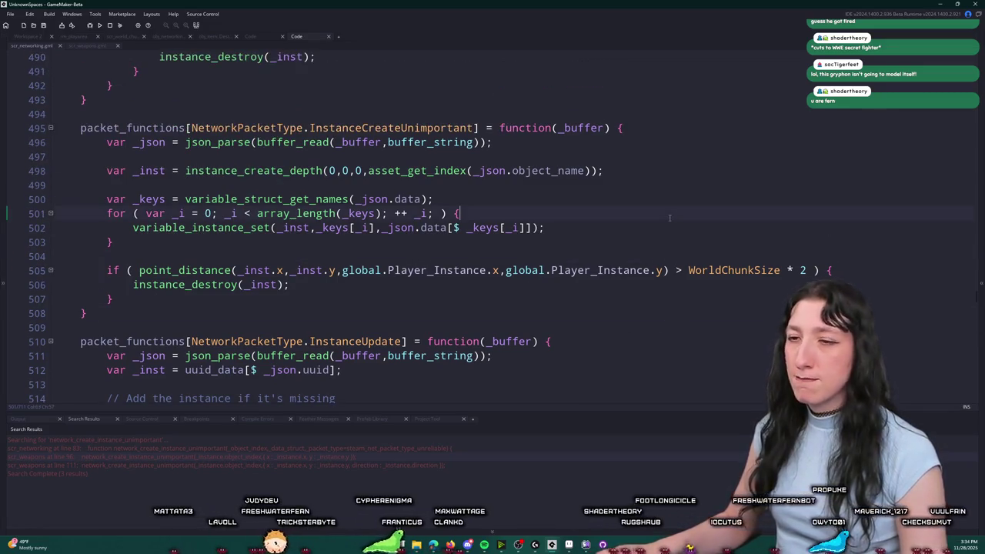
{"action": "scroll", "coordinate": [669, 218], "scroll_direction": "down", "scroll_amount": 5}
Undo the WorldChunkSize limit changes on lines 505 and 489.
{"action": "key", "text": "ctrl+z"}
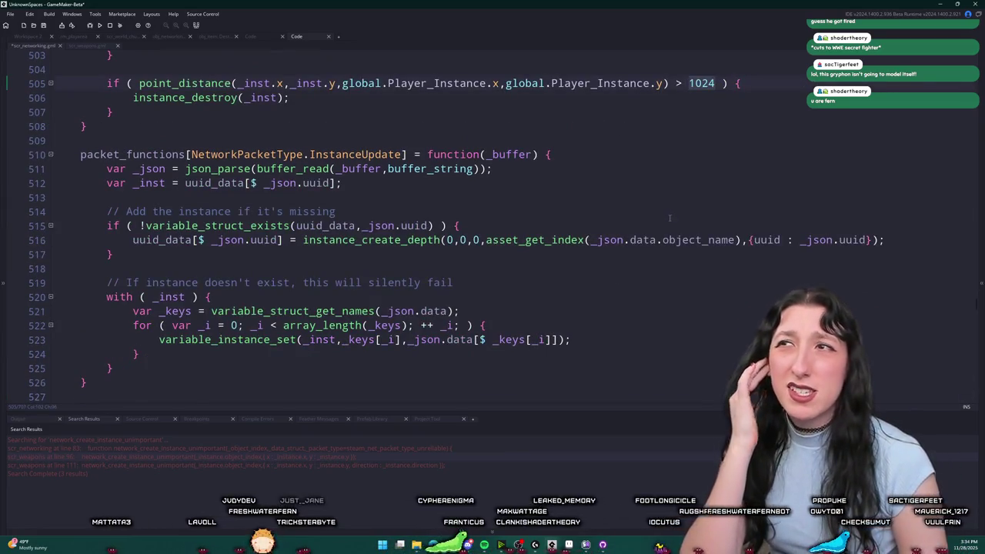
{"action": "scroll", "coordinate": [669, 218], "scroll_direction": "up", "scroll_amount": 5}
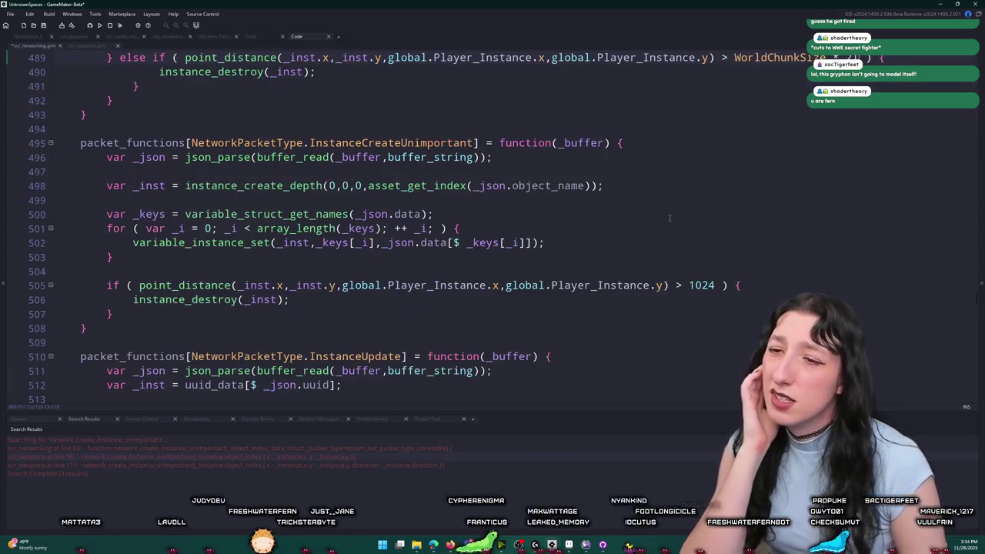
{"action": "scroll", "coordinate": [670, 218], "scroll_direction": "up", "scroll_amount": 3}
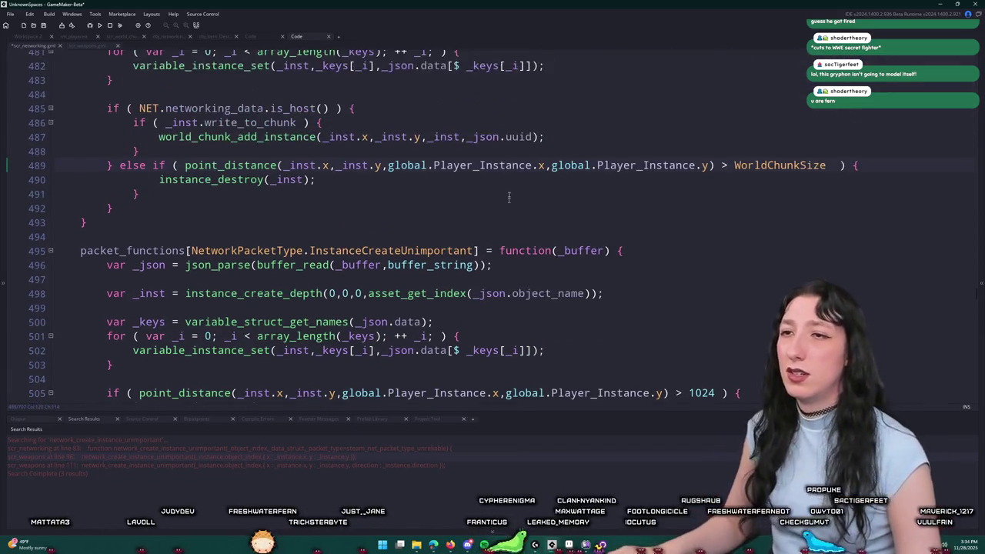
{"action": "key", "text": "BackSpace"}
{"action": "key", "text": "BackSpace"}
{"action": "scroll", "coordinate": [418, 186], "scroll_direction": "up", "scroll_amount": 3}
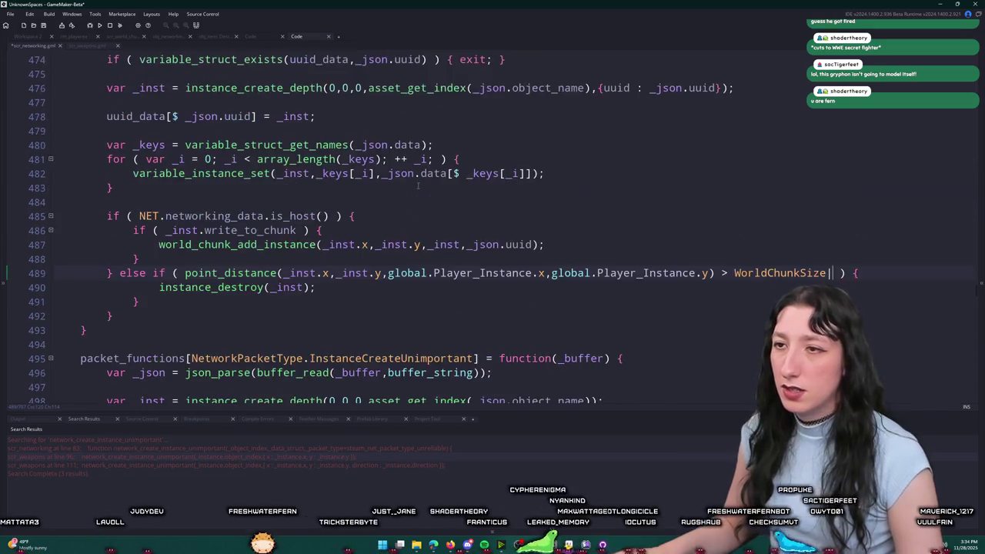
Keep undoing back to the combined host condition, removing the point_distance check on line 500.
{"action": "key", "text": "ctrl+z"}
{"action": "key", "text": "ctrl+z"}
{"action": "key", "text": "ctrl+z"}
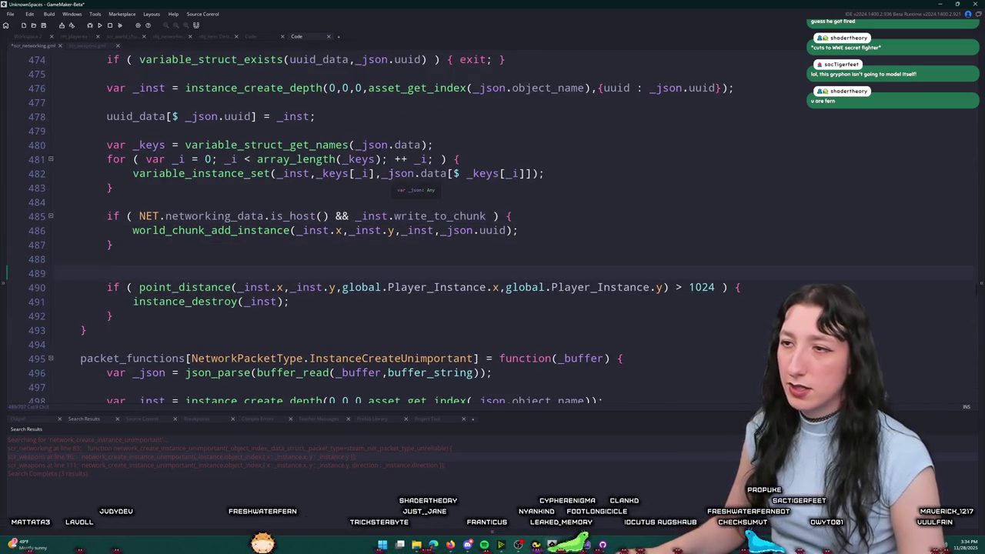
{"action": "key", "text": "ctrl+z"}
{"action": "key", "text": "ctrl+z"}
{"action": "key", "text": "ctrl+z"}
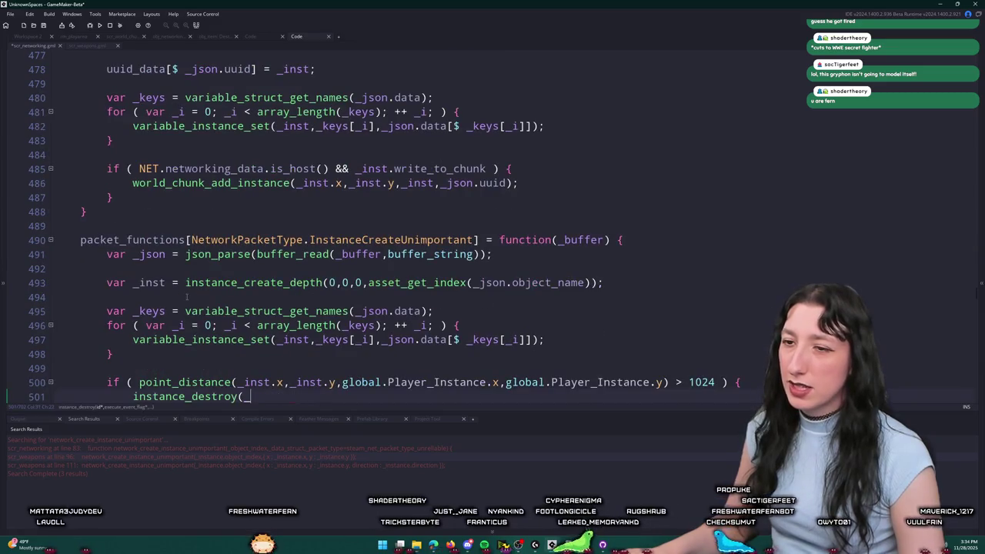
{"action": "key", "text": "ctrl+z"}
{"action": "key", "text": "ctrl+z"}
{"action": "key", "text": "ctrl+z"}
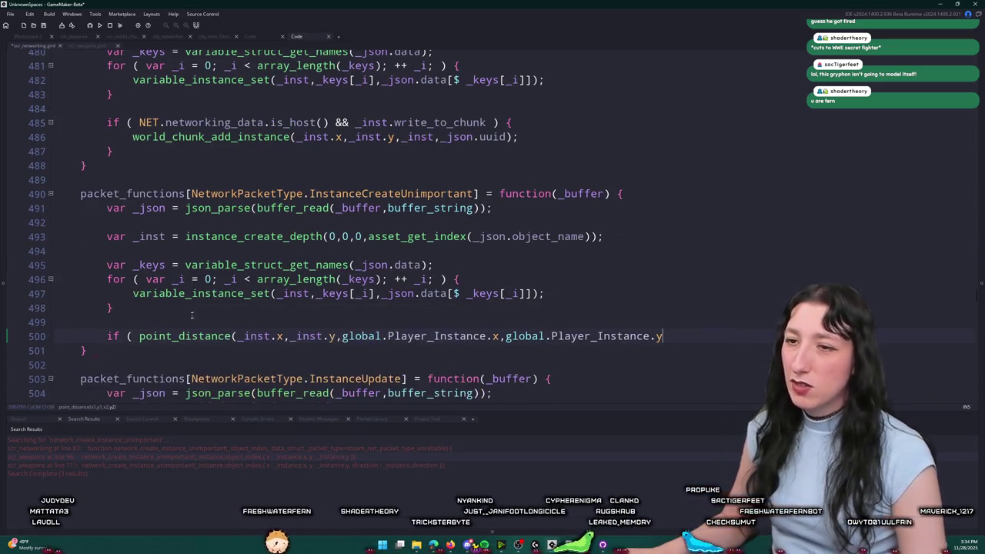
{"action": "key", "text": "ctrl+z"}
{"action": "key", "text": "ctrl+z"}
{"action": "type", "text": "point_istance("}
{"action": "key", "text": "ctrl+z"}
{"action": "type", "text": "opi"}
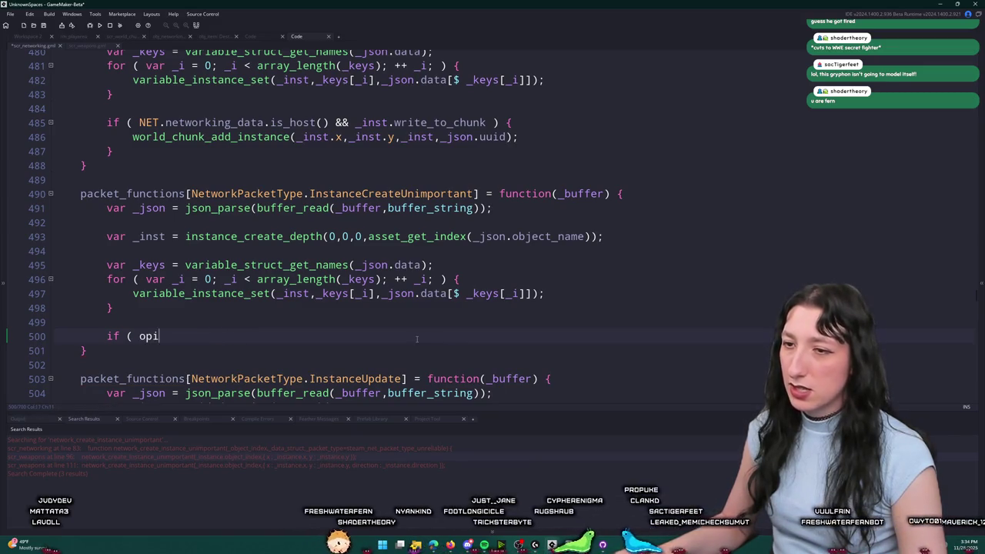
{"action": "key", "text": "ctrl+z"}
{"action": "key", "text": "ctrl+z"}
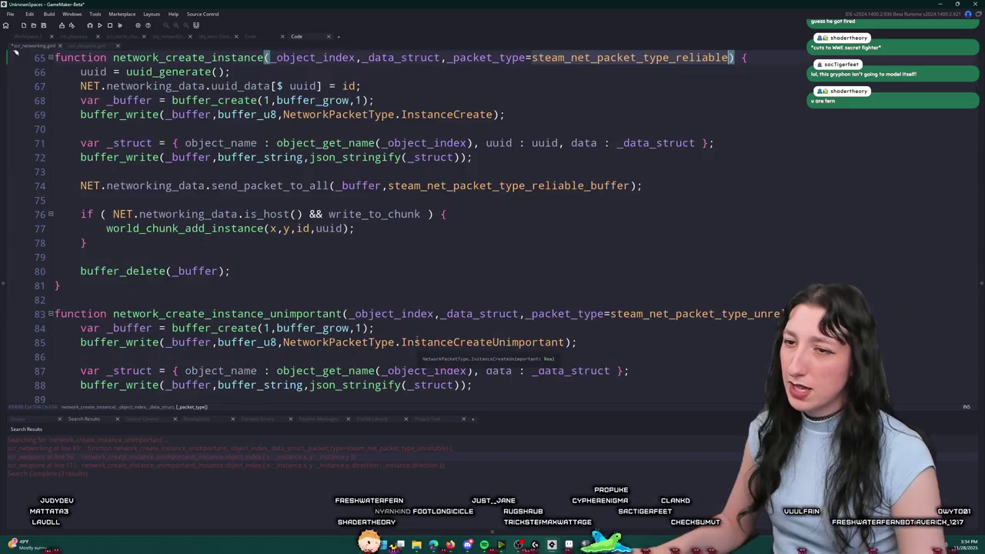
Undo the packet type default change on line 65, then open obj_item through the asset search.
{"action": "key", "text": "ctrl+z"}
{"action": "key", "text": "ctrl+z"}
{"action": "key", "text": "ctrl+z"}
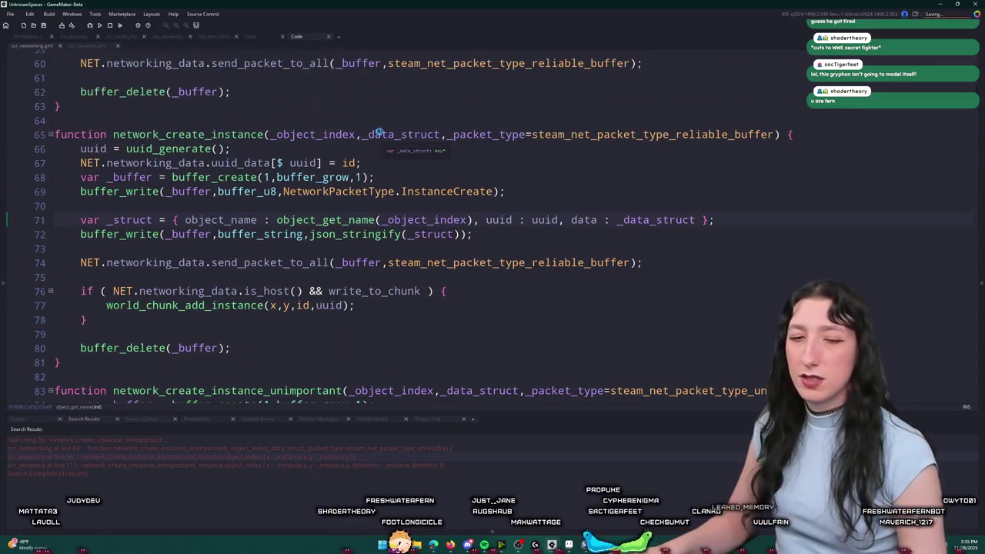
{"action": "key", "text": "ctrl+t"}
{"action": "type", "text": "obj"}
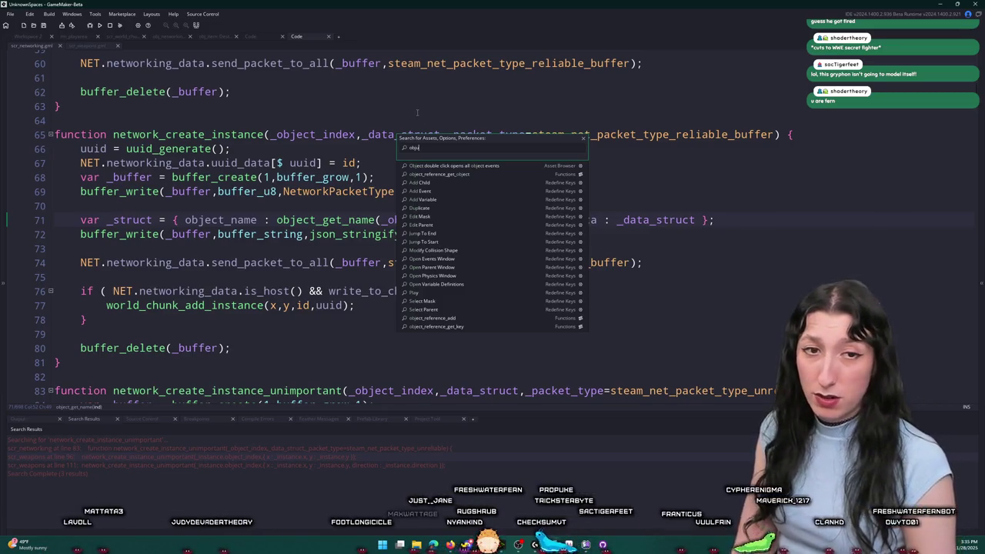
{"action": "type", "text": "_game"}
{"action": "key", "text": "Return"}
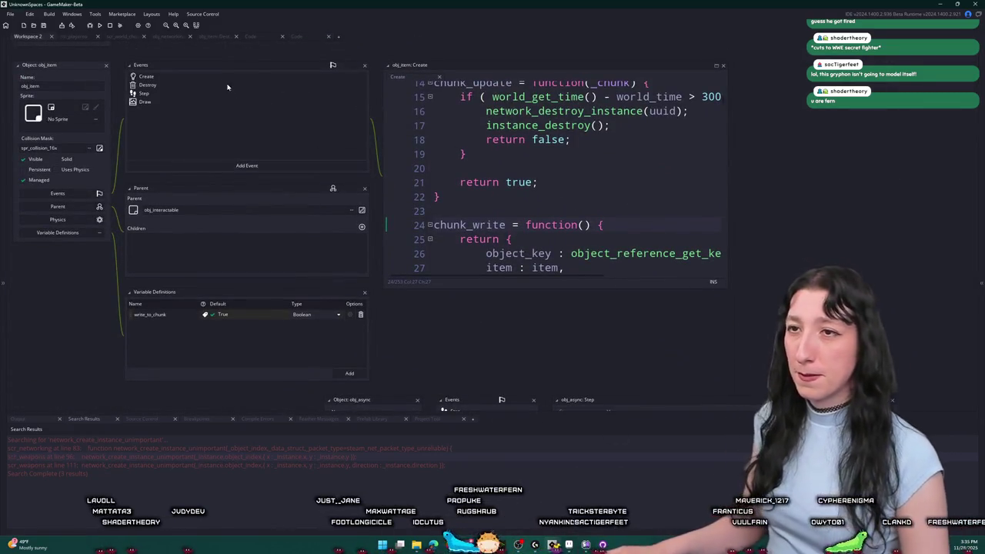
Browse obj_item's Draw, Create and Step events and expand the event code into its own tab.
{"action": "left_click", "coordinate": [194, 98]}
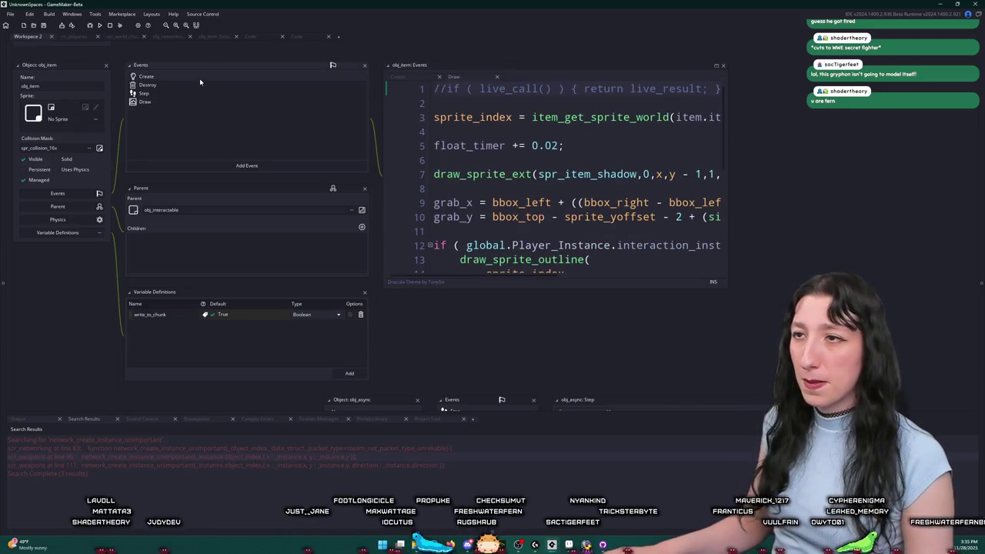
{"action": "left_click", "coordinate": [219, 78]}
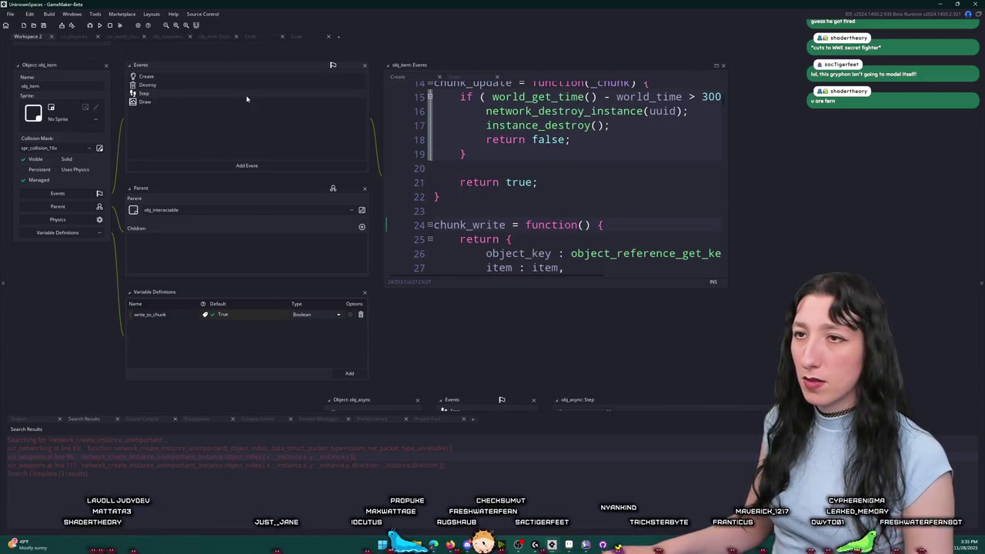
{"action": "left_click", "coordinate": [147, 93]}
{"action": "left_click", "coordinate": [146, 102]}
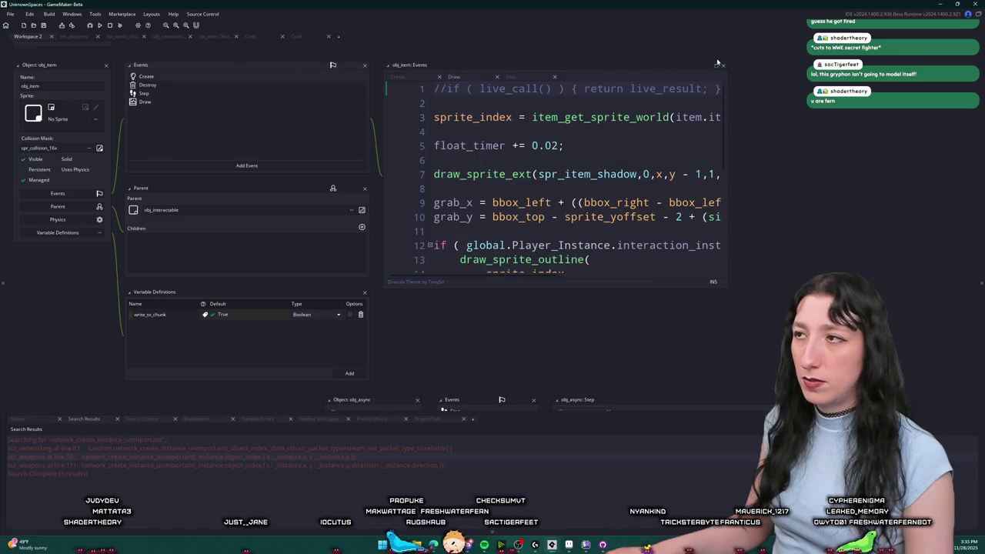
{"action": "double_click", "coordinate": [420, 69]}
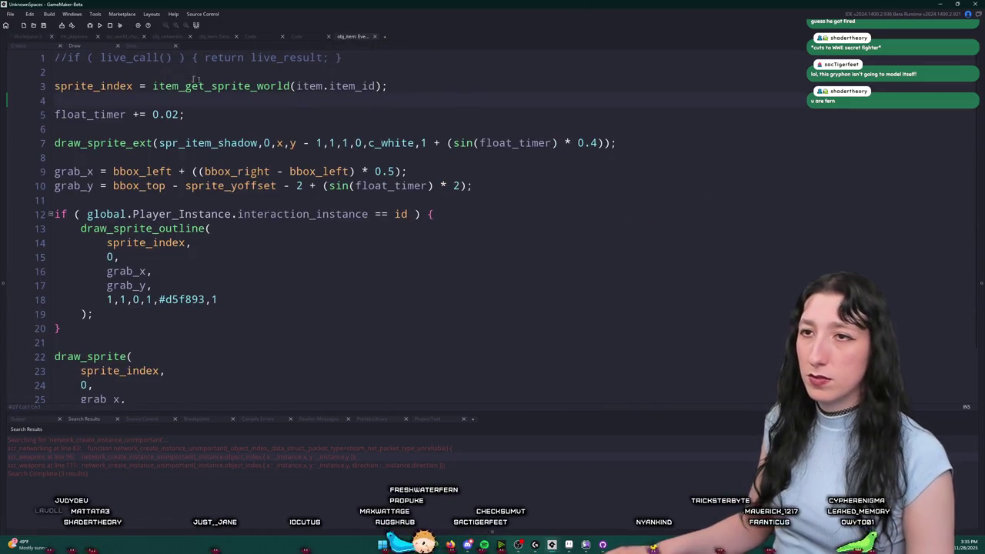
Review the Draw code's draw_sprite_ext and draw_sprite_outline calls, then return to Create.
{"action": "left_click", "coordinate": [41, 45]}
{"action": "left_click", "coordinate": [75, 45]}
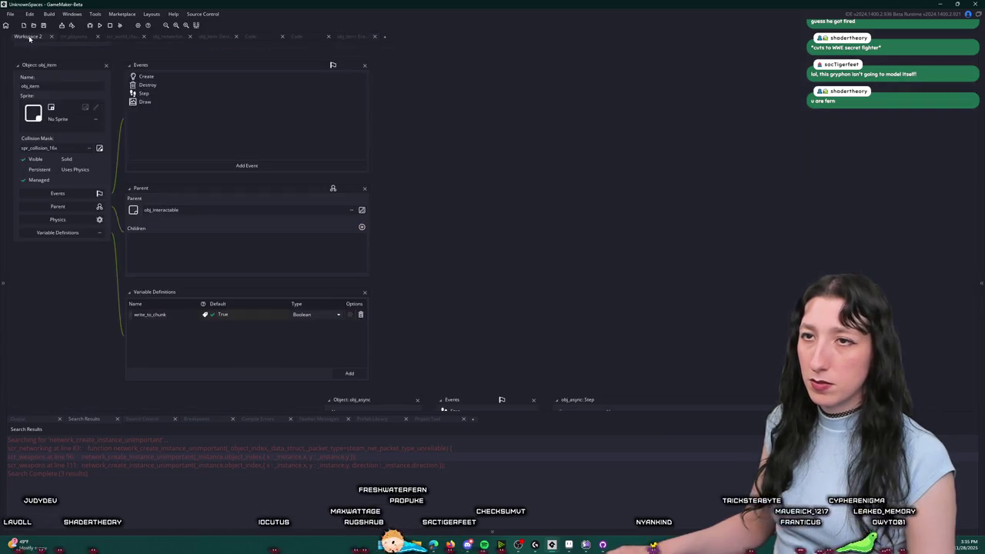
{"action": "left_click", "coordinate": [567, 143]}
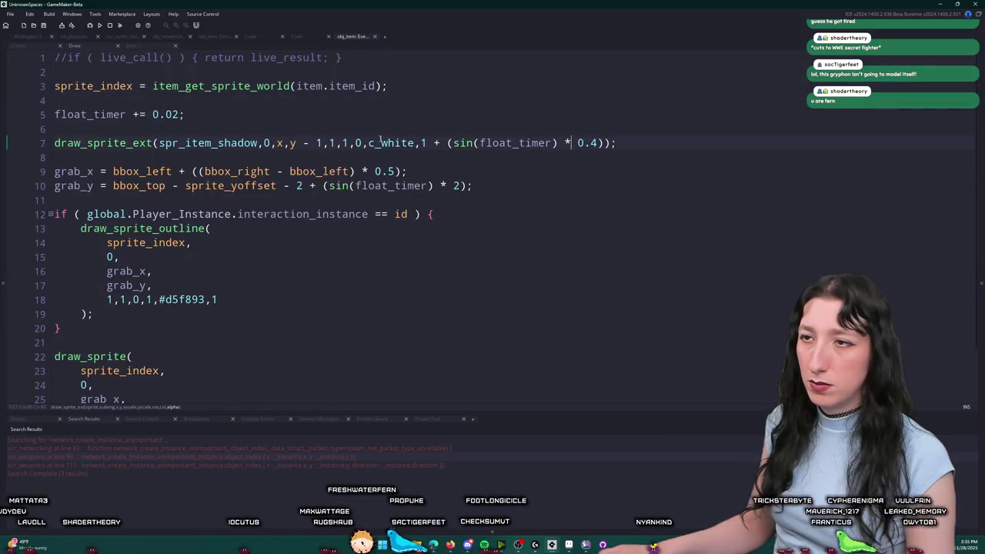
{"action": "left_click", "coordinate": [132, 271]}
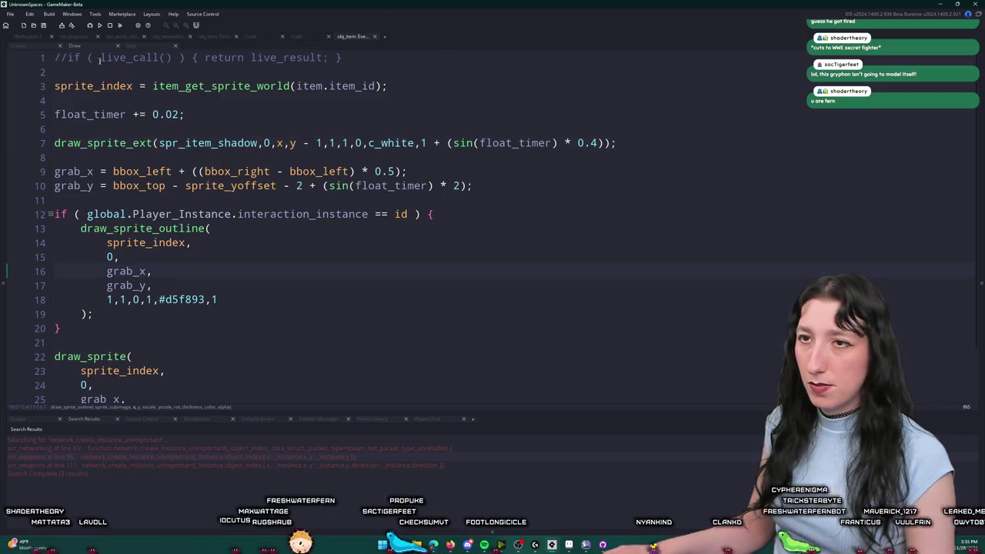
{"action": "left_click", "coordinate": [158, 46]}
{"action": "left_click", "coordinate": [17, 45]}
{"action": "scroll", "coordinate": [107, 97], "scroll_direction": "up", "scroll_amount": 5}
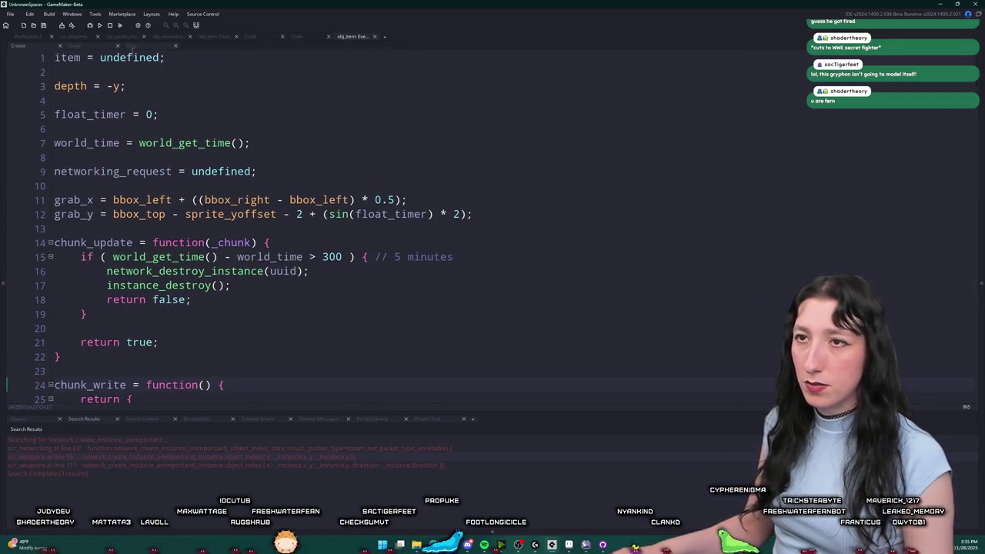
Move 'depth = -y;' from obj_item's Create event to line 3 of its Draw event.
{"action": "left_click", "coordinate": [122, 86]}
{"action": "left_click_drag", "start_coordinate": [123, 86], "coordinate": [54, 87]}
{"action": "key", "text": "ctrl+c"}
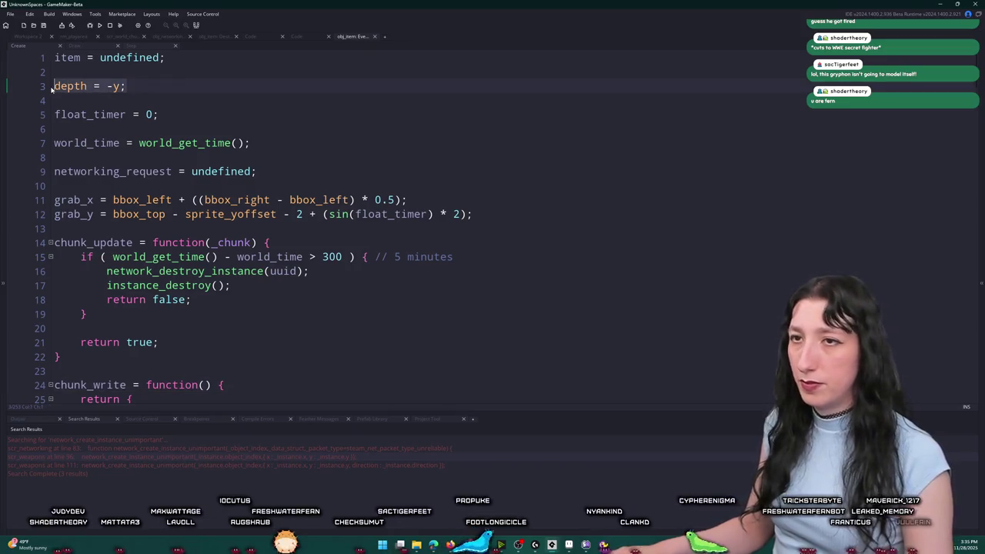
{"action": "key", "text": "BackSpace"}
{"action": "key", "text": "BackSpace"}
{"action": "key", "text": "BackSpace"}
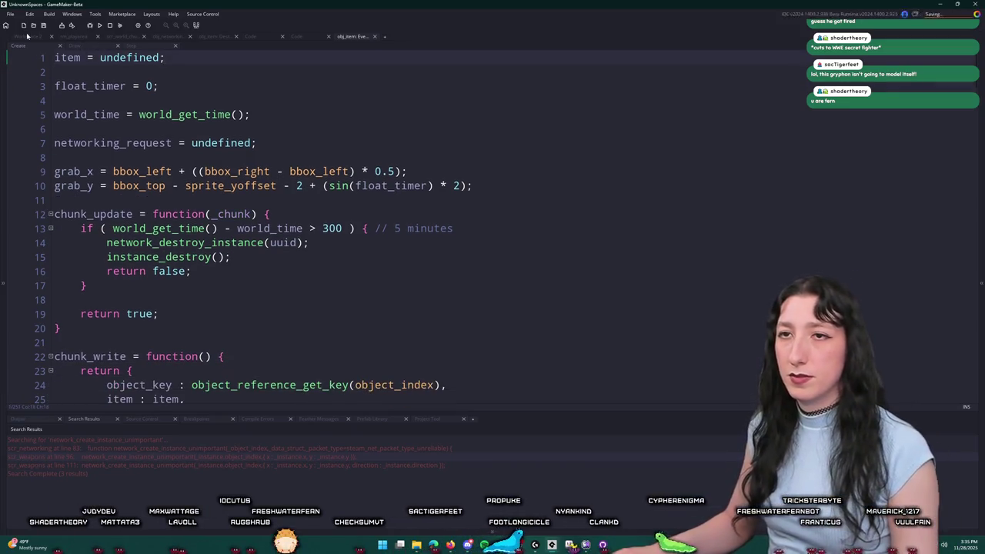
{"action": "left_click", "coordinate": [131, 45]}
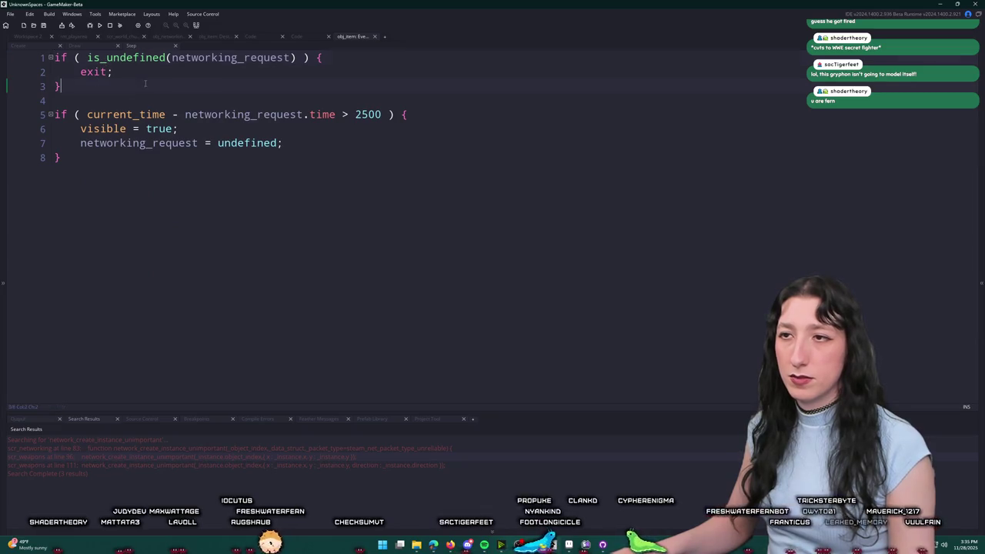
{"action": "left_click", "coordinate": [74, 46]}
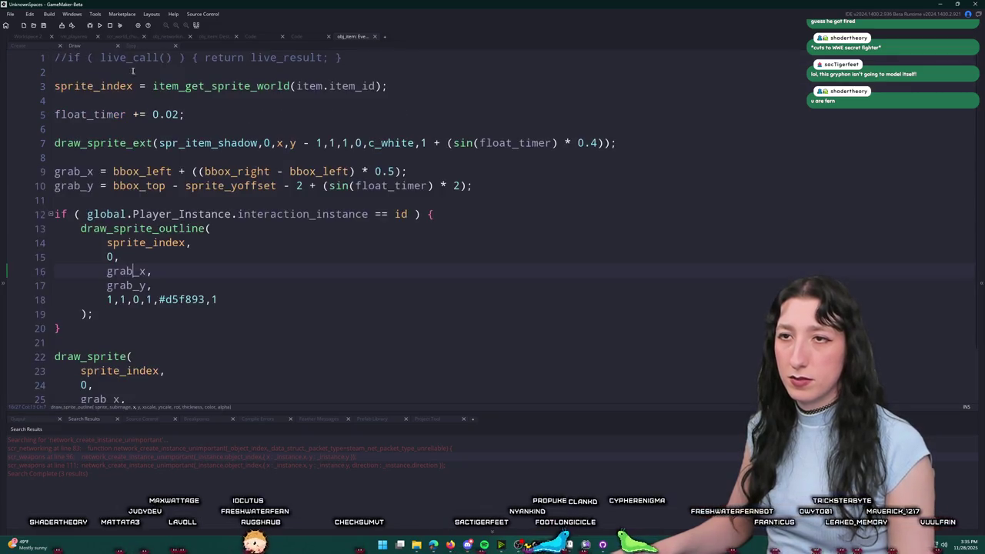
{"action": "left_click", "coordinate": [350, 77]}
{"action": "key", "text": "ctrl+v"}
Tidy obj_item's Step code, trimming trailing blank lines and deleting an unfinished point_distance line.
{"action": "left_click", "coordinate": [137, 47]}
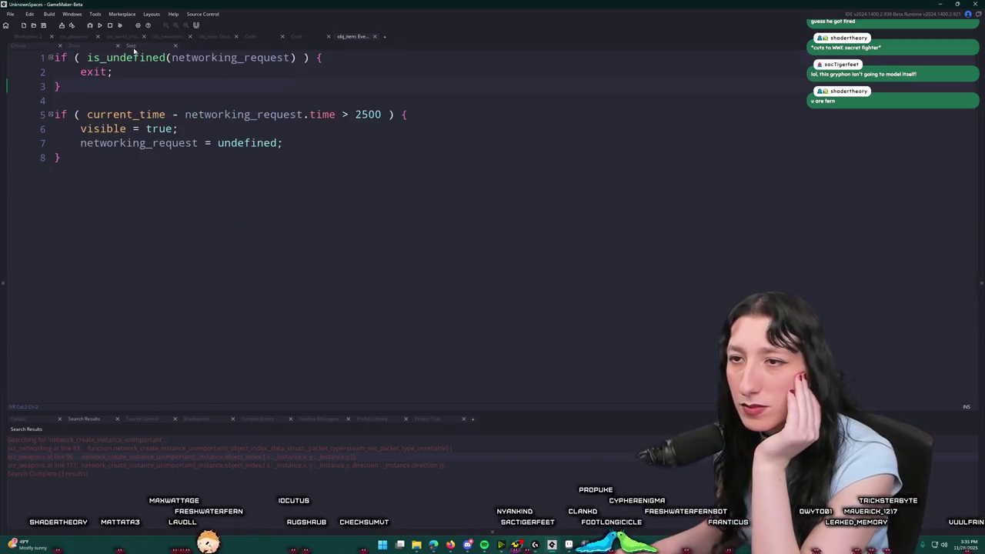
{"action": "double_click", "coordinate": [115, 128]}
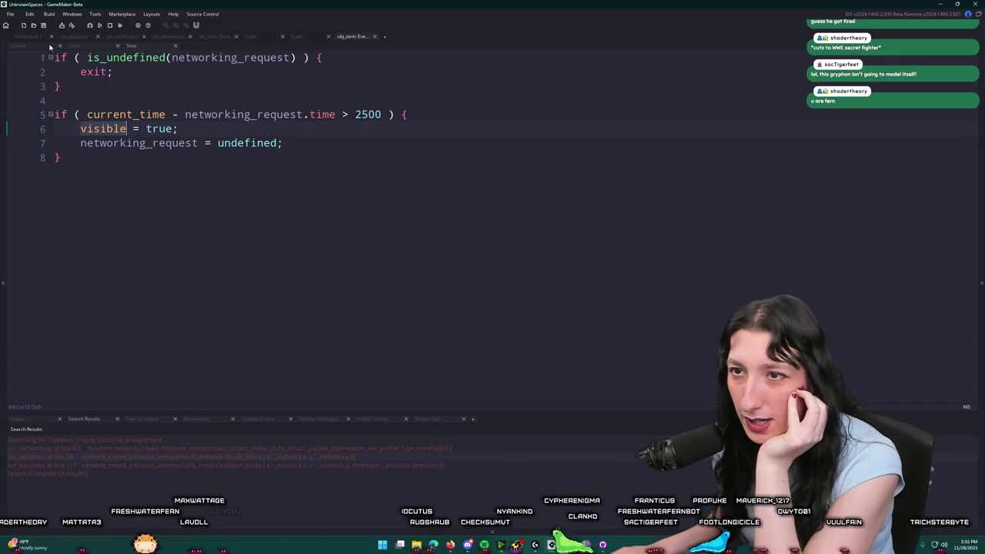
{"action": "left_click", "coordinate": [99, 129]}
{"action": "left_click", "coordinate": [104, 166]}
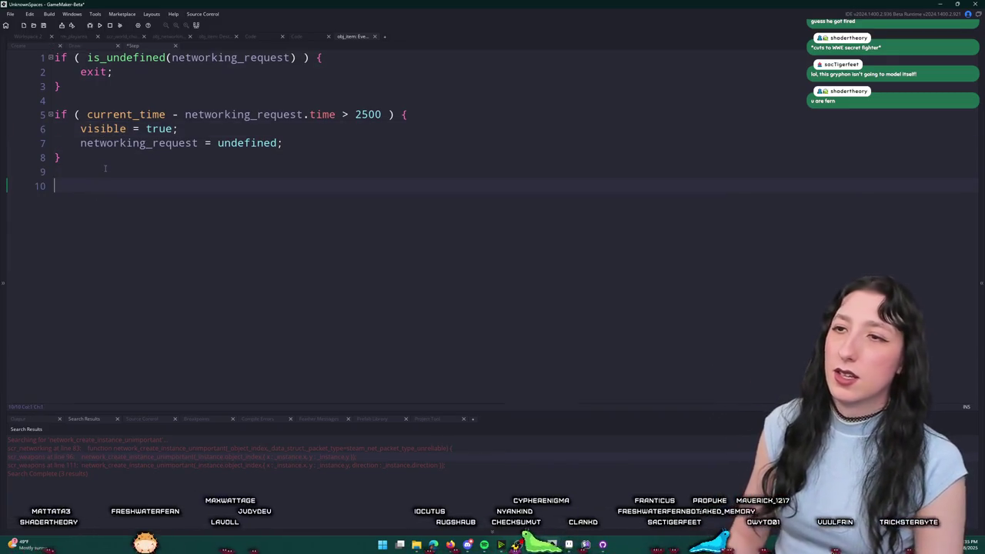
{"action": "key", "text": "BackSpace"}
{"action": "key", "text": "BackSpace"}
{"action": "left_click", "coordinate": [55, 58]}
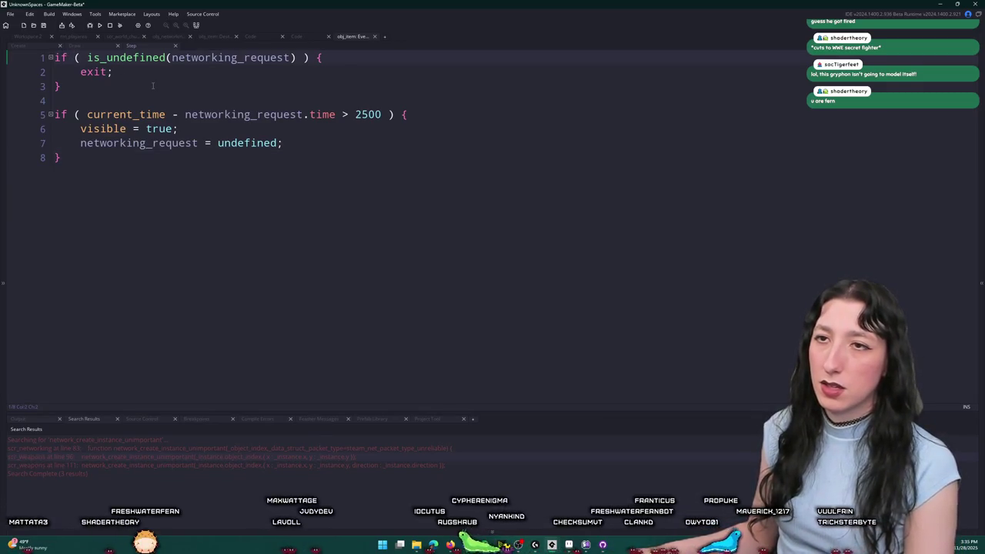
{"action": "key", "text": "Return"}
{"action": "key", "text": "Return"}
{"action": "type", "text": "visible = po"}
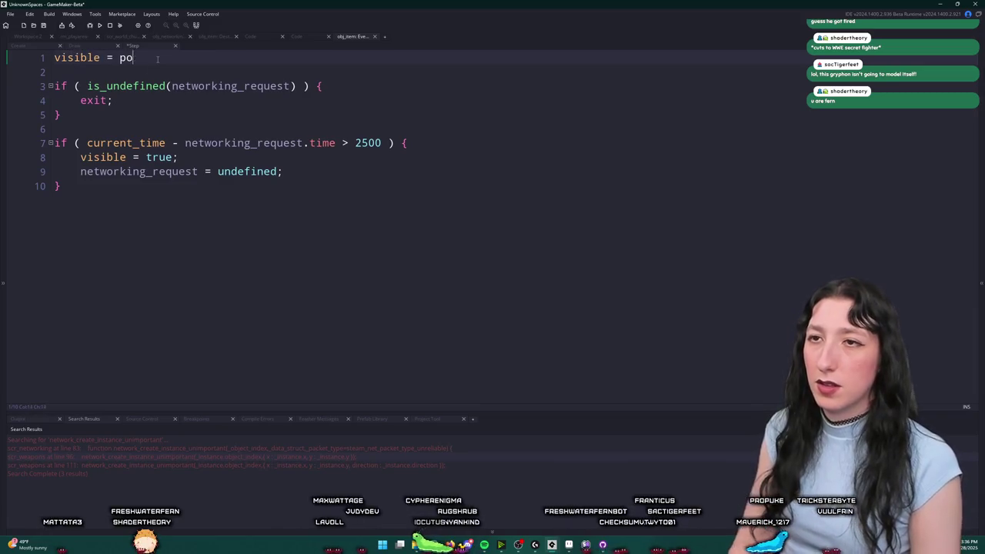
{"action": "type", "text": "int_distance"}
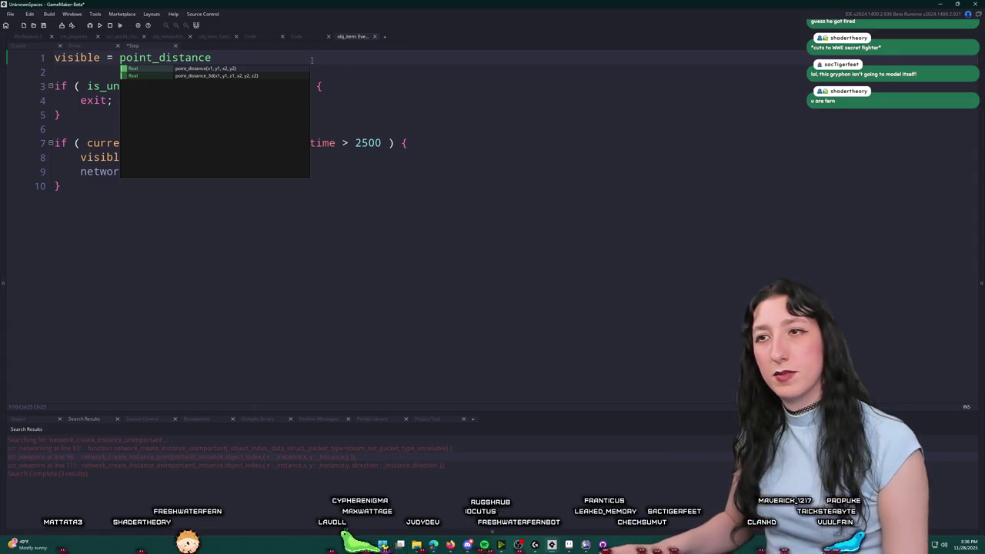
{"action": "left_click", "coordinate": [25, 59]}
{"action": "key", "text": "BackSpace"}
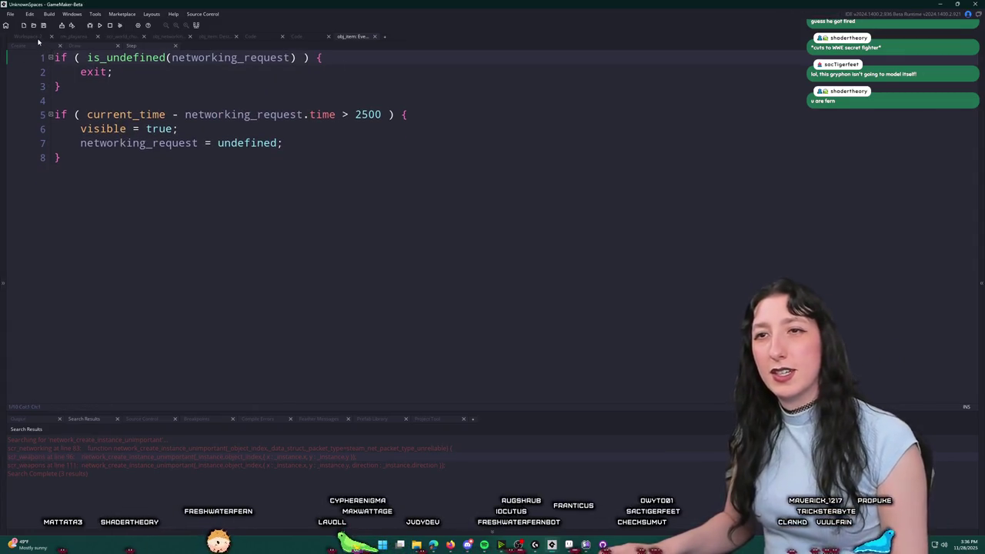
{"action": "left_click", "coordinate": [27, 37]}
{"action": "scroll", "coordinate": [182, 104], "scroll_direction": "up", "scroll_amount": 5}
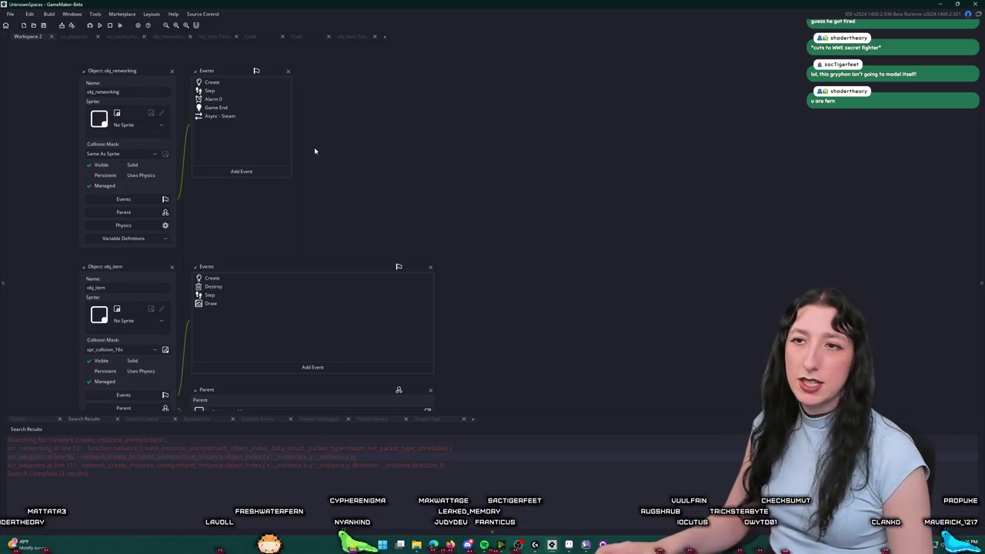
Jump to obj_ui via the asset search and scroll the asset list to the System objects.
{"action": "key", "text": "ctrl+t"}
{"action": "type", "text": "obj_"}
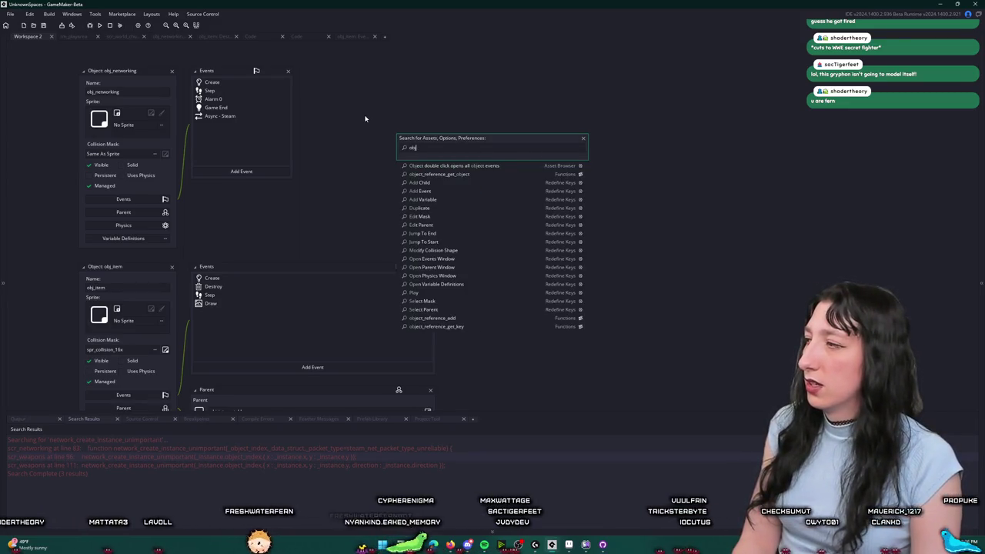
{"action": "type", "text": "ui"}
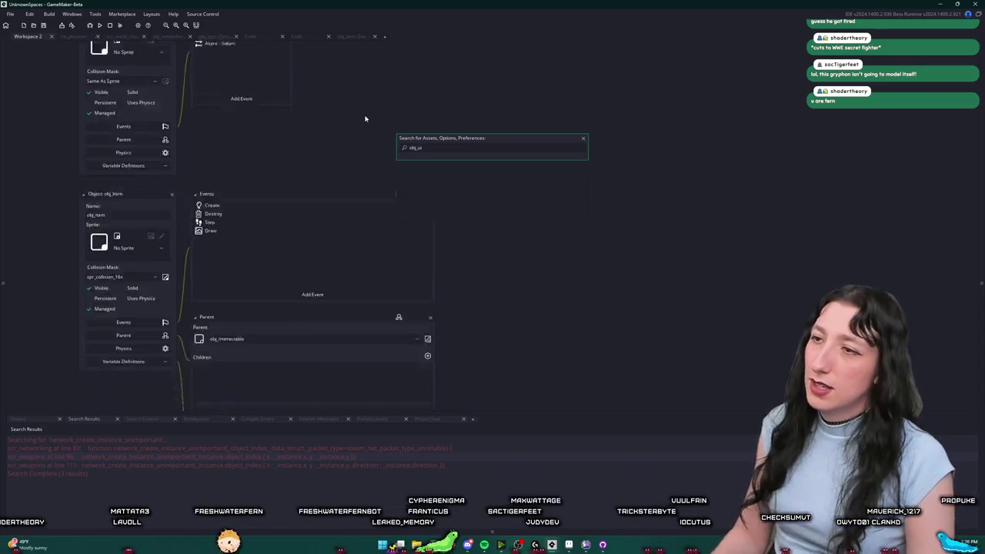
{"action": "key", "text": "Return"}
{"action": "mouse_move", "coordinate": [975, 223]}
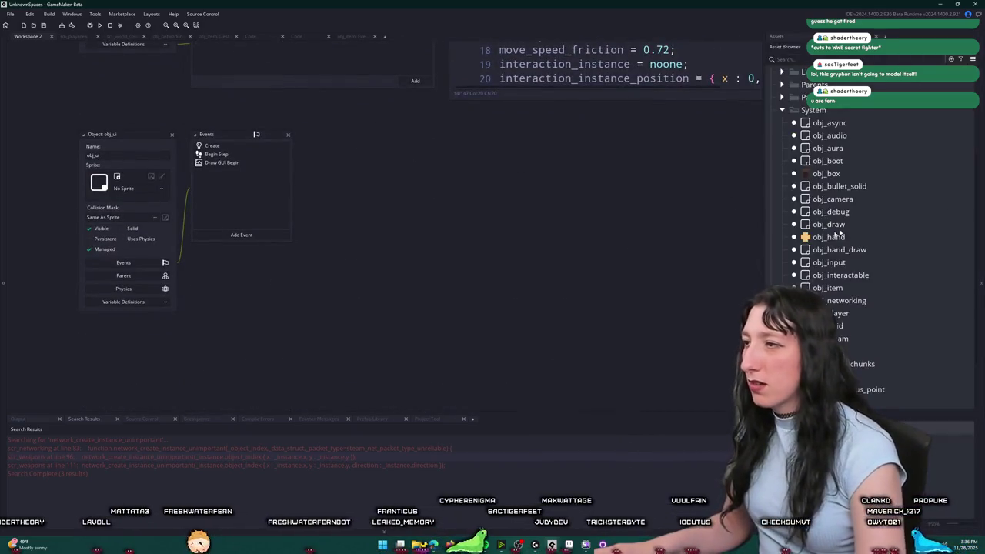
{"action": "scroll", "coordinate": [848, 268], "scroll_direction": "up", "scroll_amount": 3}
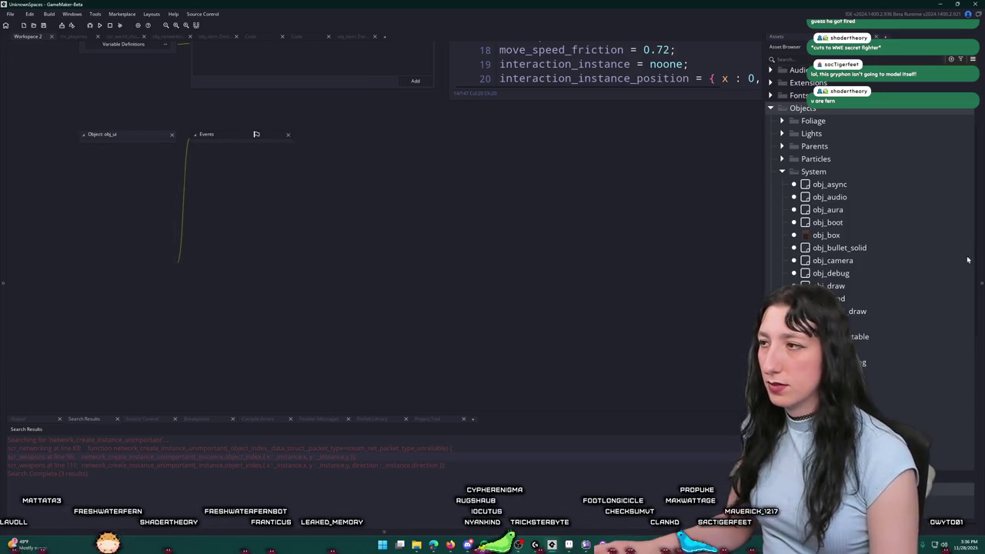
Create a new empty object named obj_game_object in the Objects folder.
{"action": "double_click", "coordinate": [827, 236]}
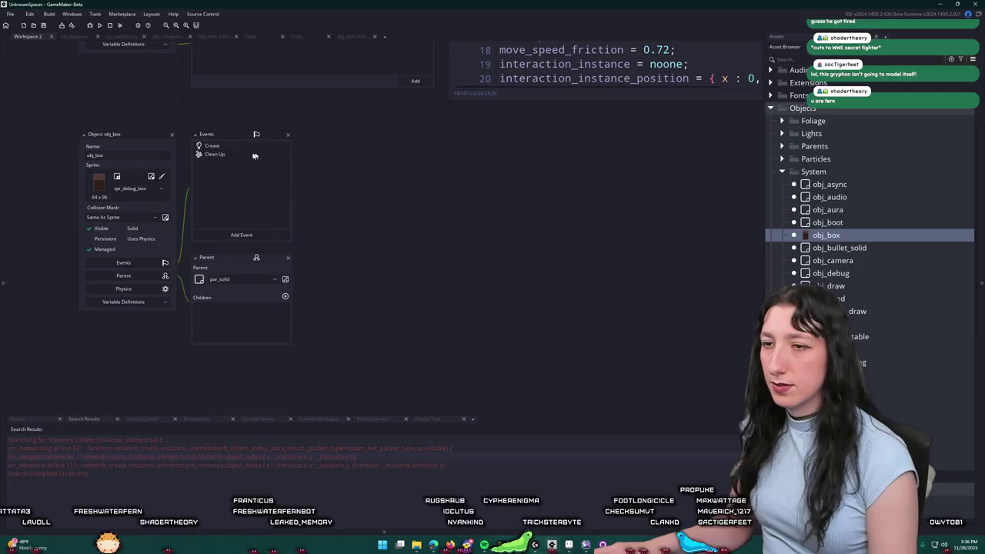
{"action": "left_click", "coordinate": [171, 136]}
{"action": "right_click", "coordinate": [807, 108]}
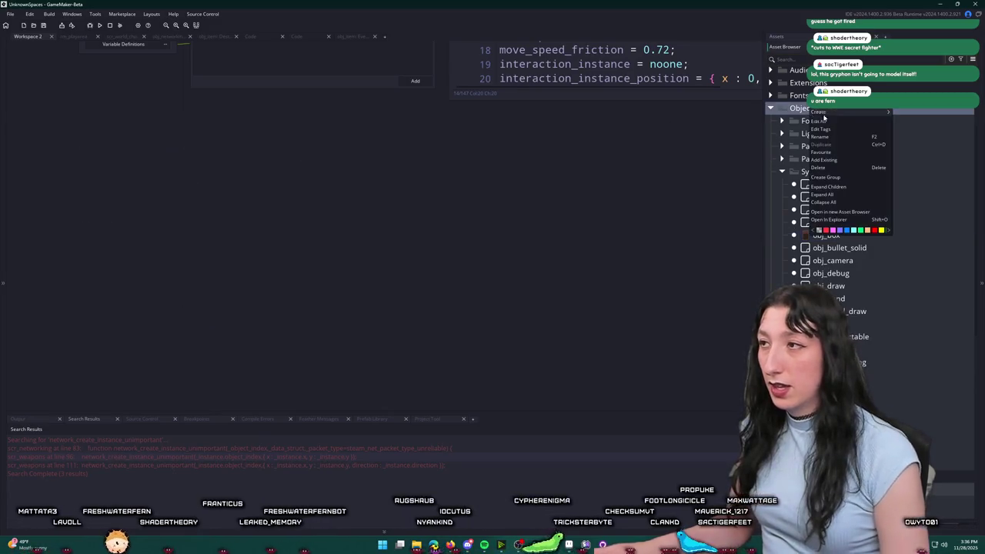
{"action": "mouse_move", "coordinate": [844, 112]}
{"action": "left_click", "coordinate": [907, 149]}
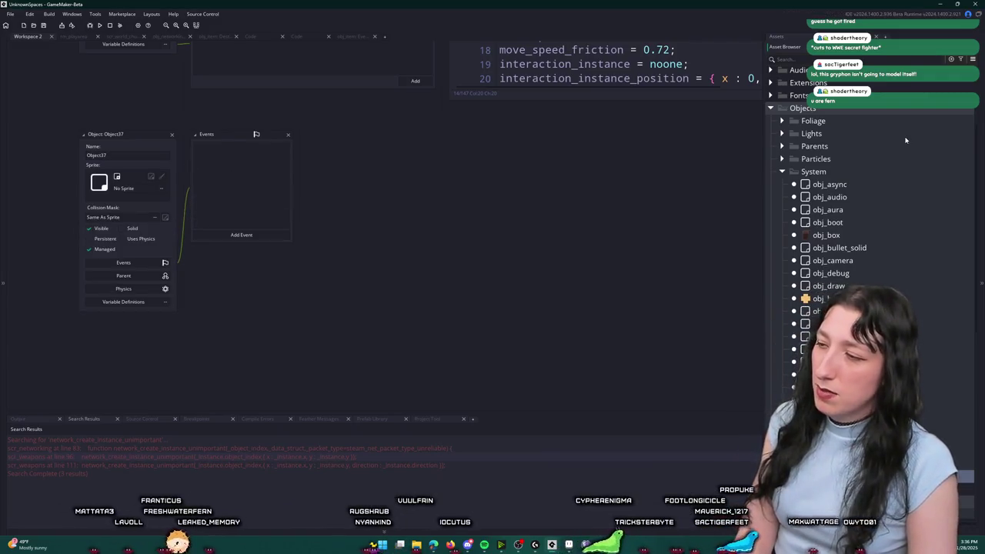
{"action": "key", "text": "Return"}
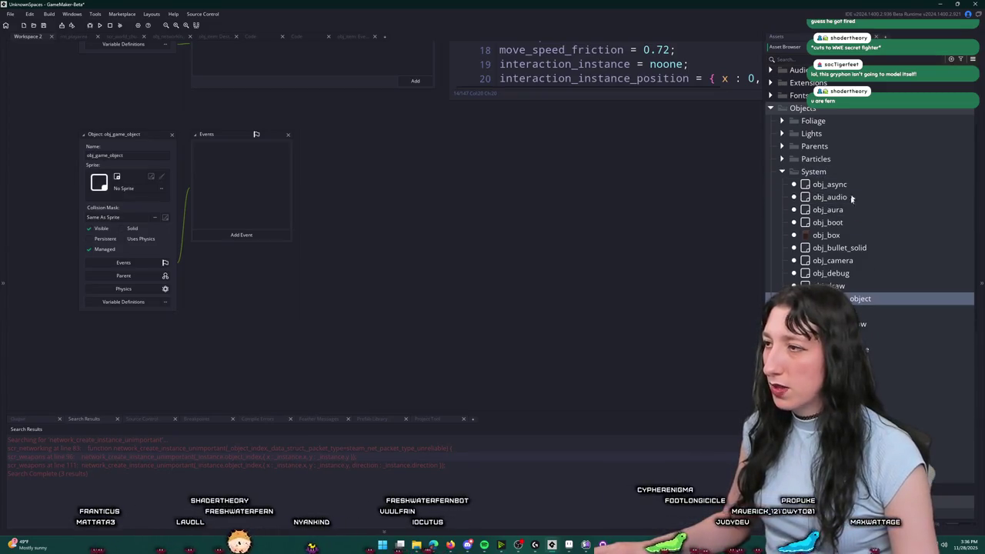
Set par_solid's parent to obj_game_object and close its editor.
{"action": "double_click", "coordinate": [826, 235]}
{"action": "key", "text": "ctrl+t"}
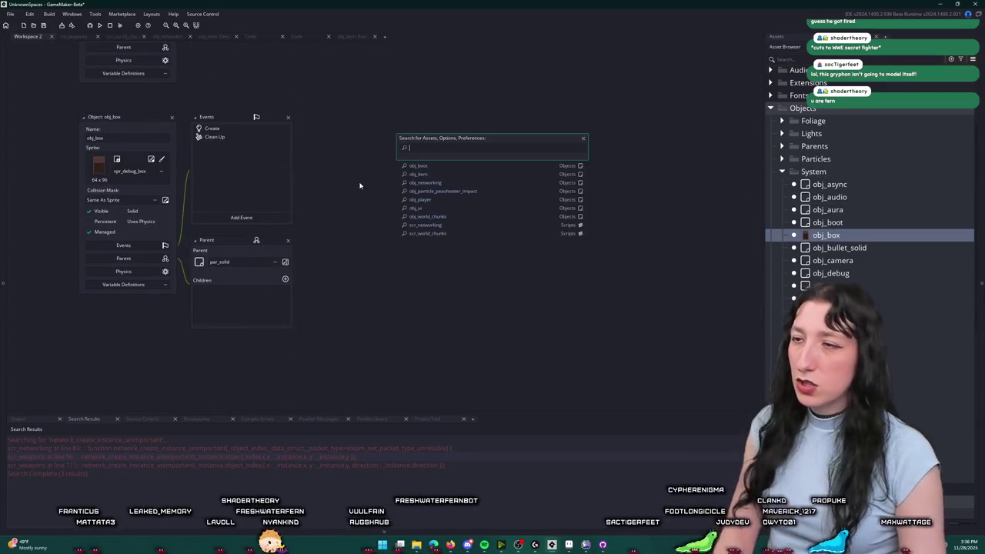
{"action": "type", "text": "par_solid"}
{"action": "key", "text": "Return"}
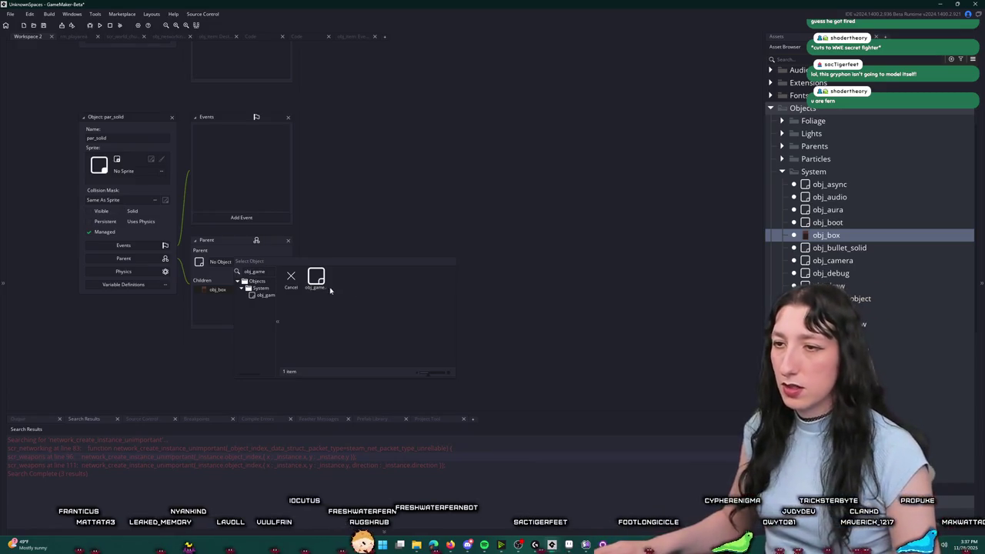
{"action": "left_click", "coordinate": [321, 280]}
{"action": "left_click", "coordinate": [172, 117]}
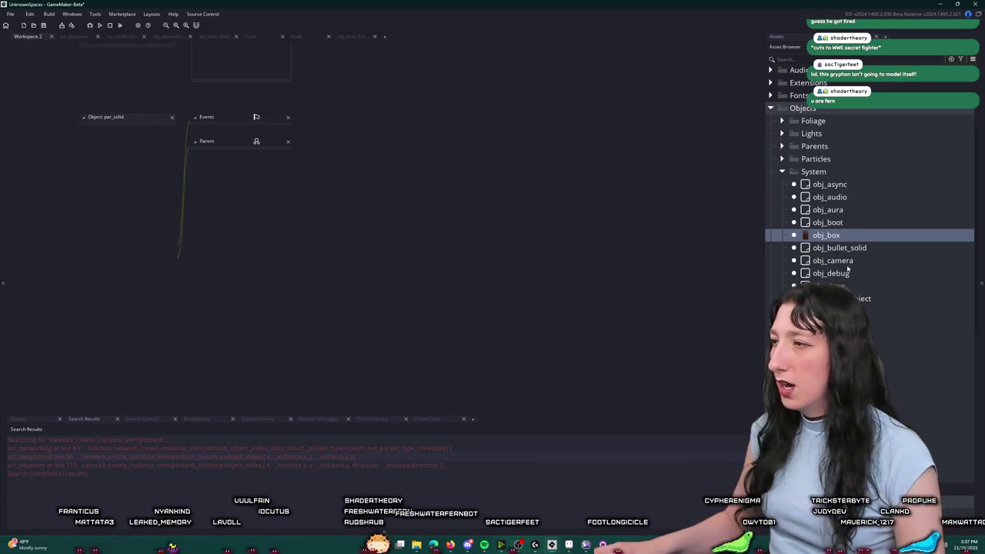
Make obj_game_object the parent of obj_player, check its Draw, User Event 0 and Step code.
{"action": "double_click", "coordinate": [840, 386]}
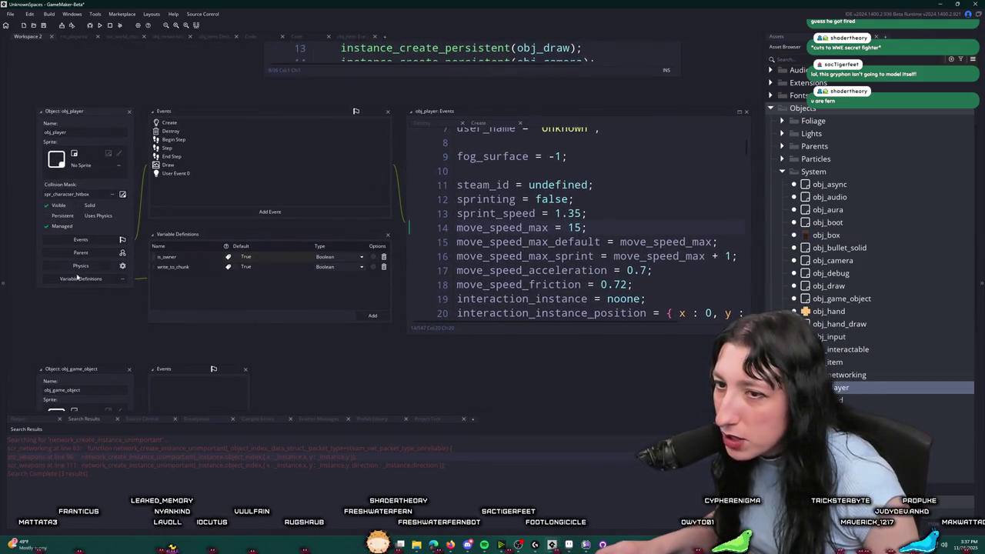
{"action": "left_click", "coordinate": [81, 252]}
{"action": "left_click", "coordinate": [279, 259]}
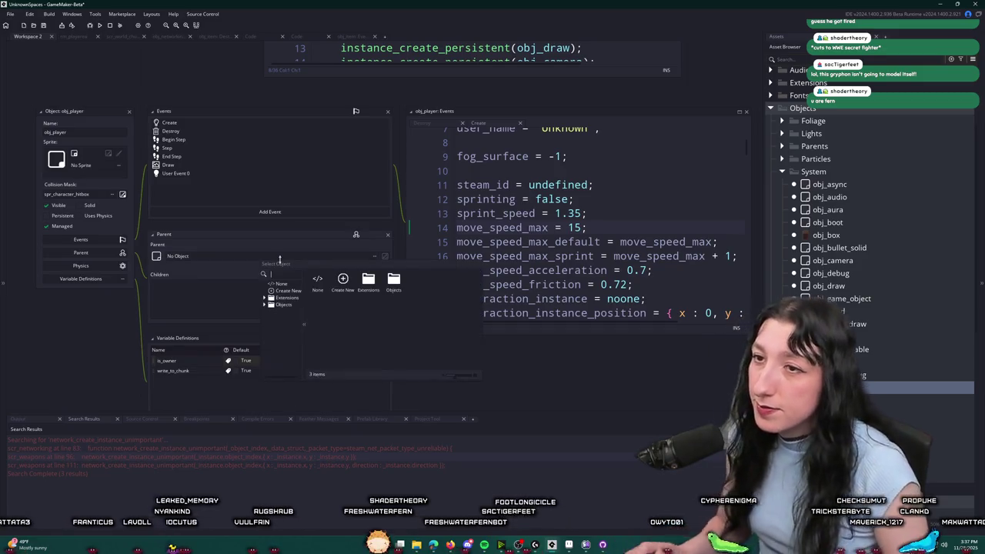
{"action": "type", "text": "obj_game"}
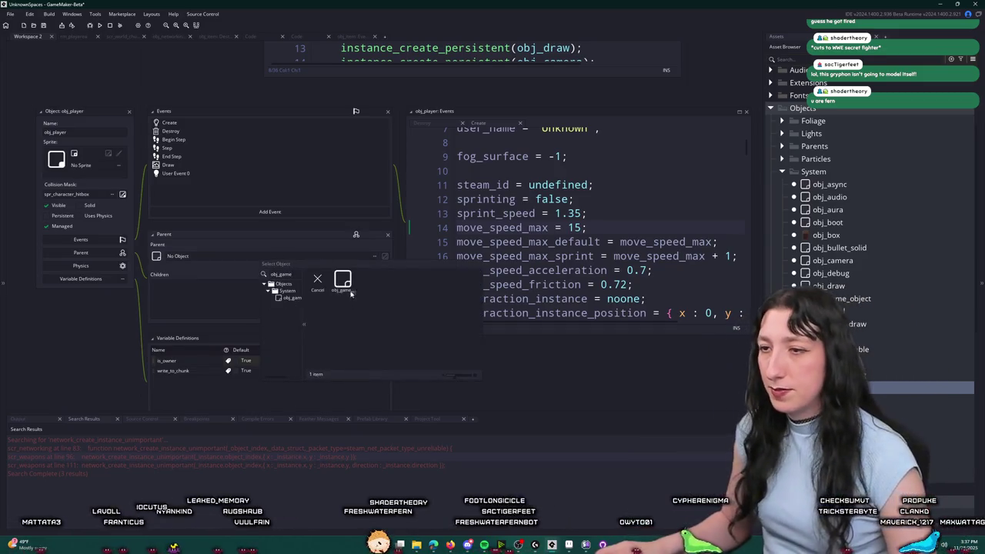
{"action": "left_click", "coordinate": [344, 286]}
{"action": "left_click", "coordinate": [169, 165]}
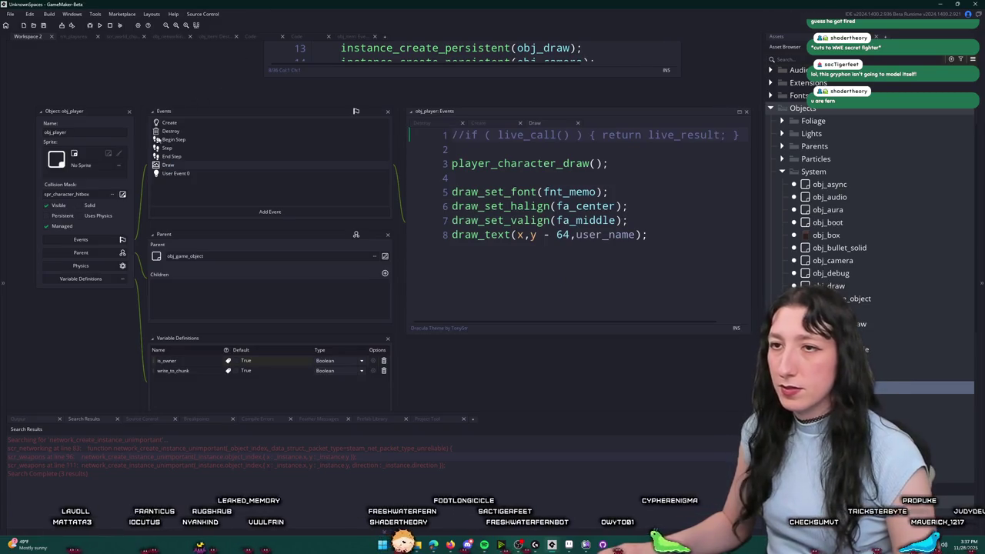
{"action": "left_click", "coordinate": [167, 174]}
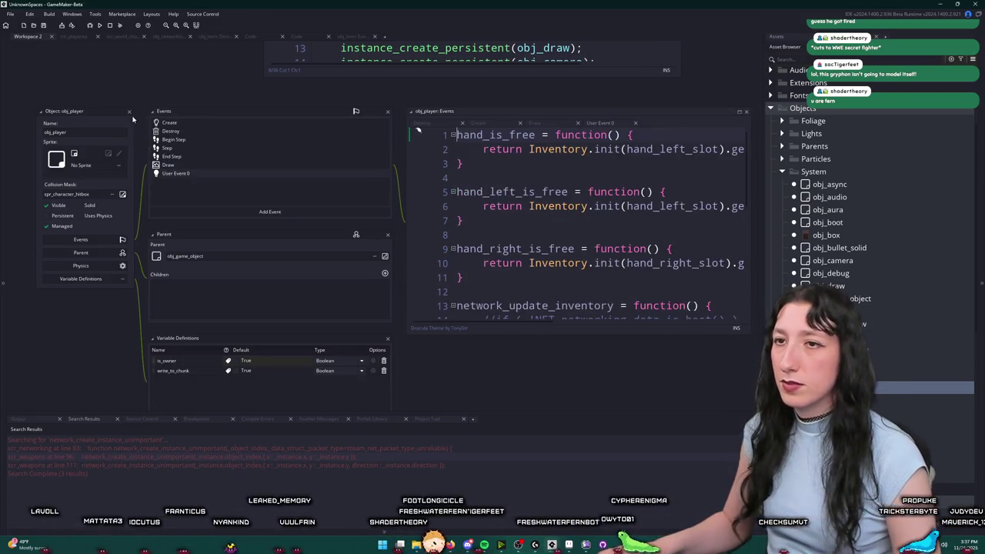
{"action": "left_click", "coordinate": [165, 148]}
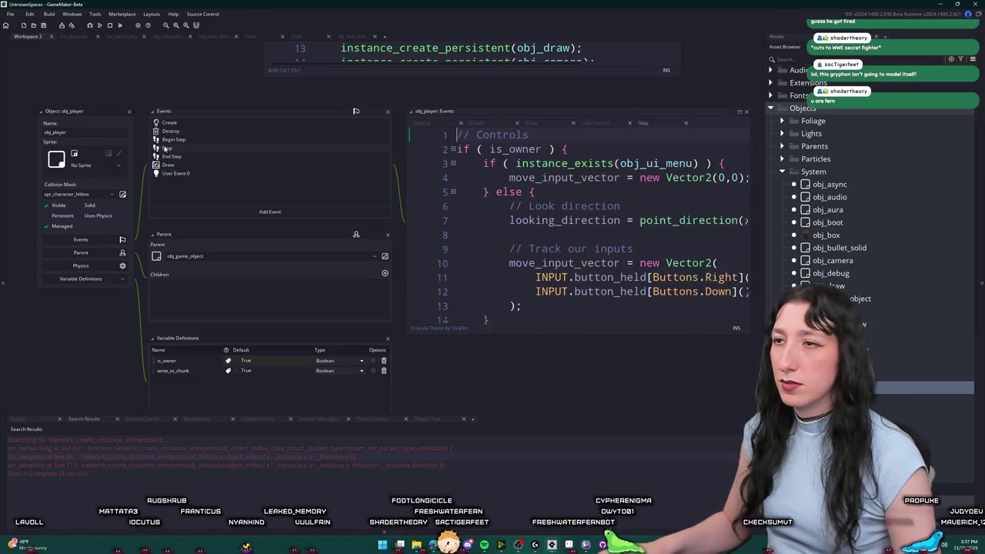
{"action": "left_click", "coordinate": [129, 112]}
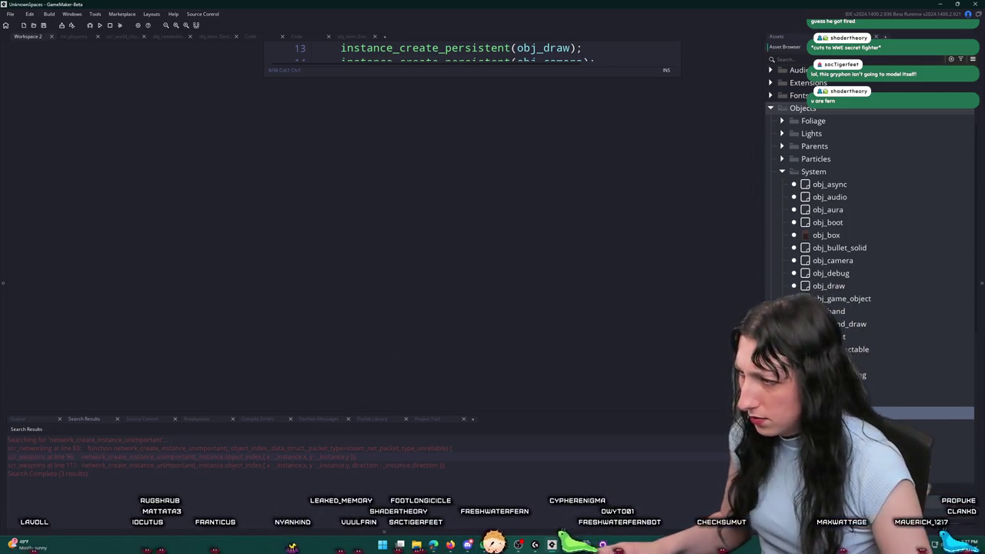
Make obj_game_object the parent of obj_hand and close its editor.
{"action": "double_click", "coordinate": [842, 311]}
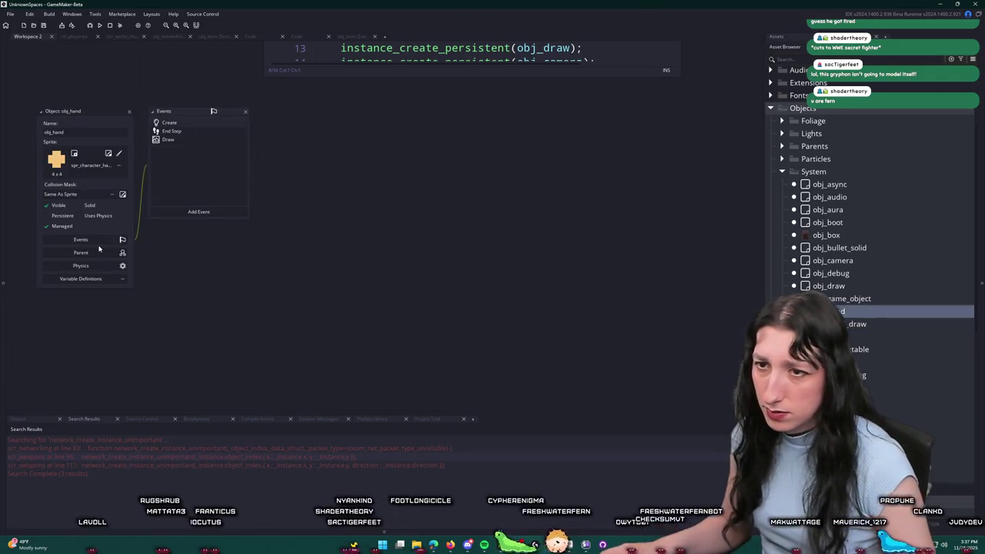
{"action": "left_click", "coordinate": [97, 253]}
{"action": "left_click", "coordinate": [207, 256]}
{"action": "type", "text": "obj_game"}
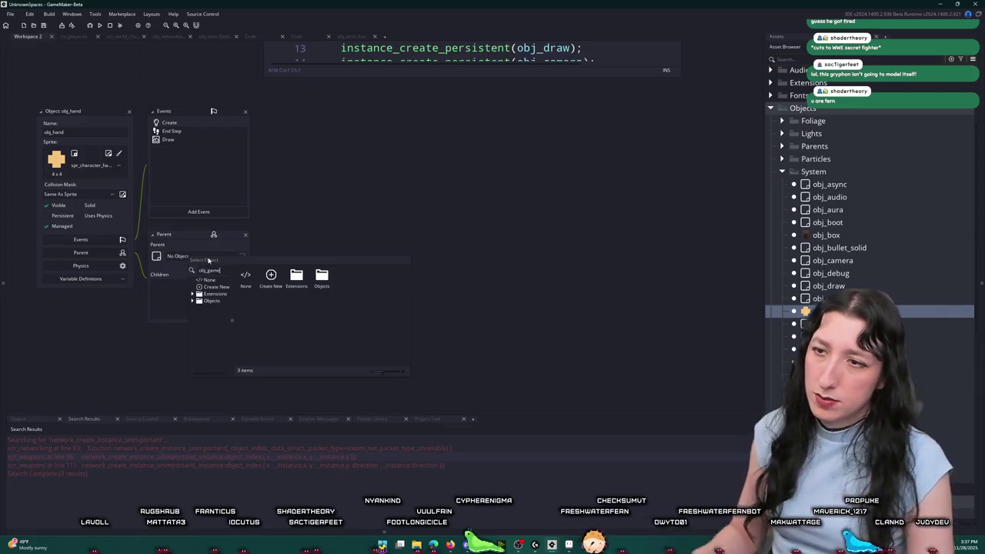
{"action": "double_click", "coordinate": [321, 275]}
{"action": "double_click", "coordinate": [263, 276]}
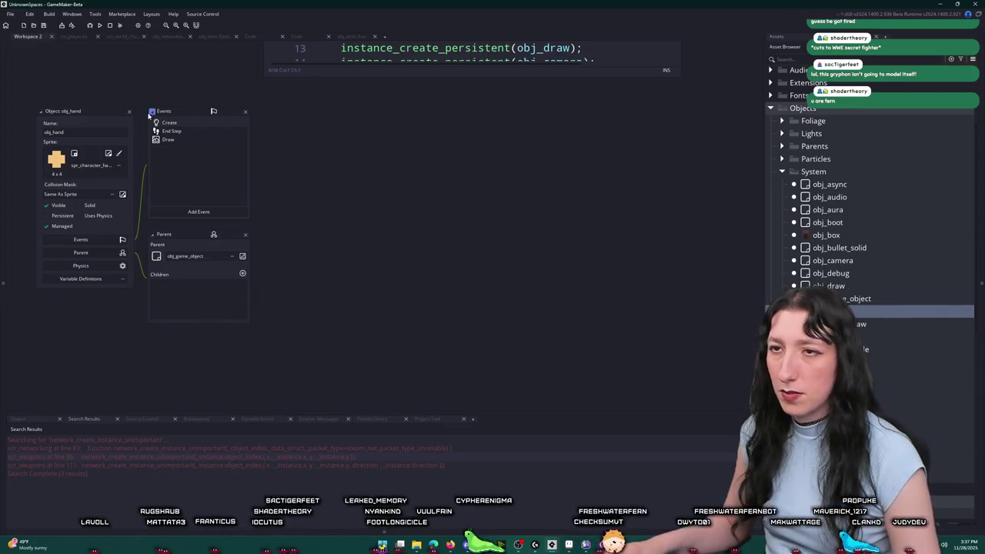
{"action": "left_click", "coordinate": [129, 112]}
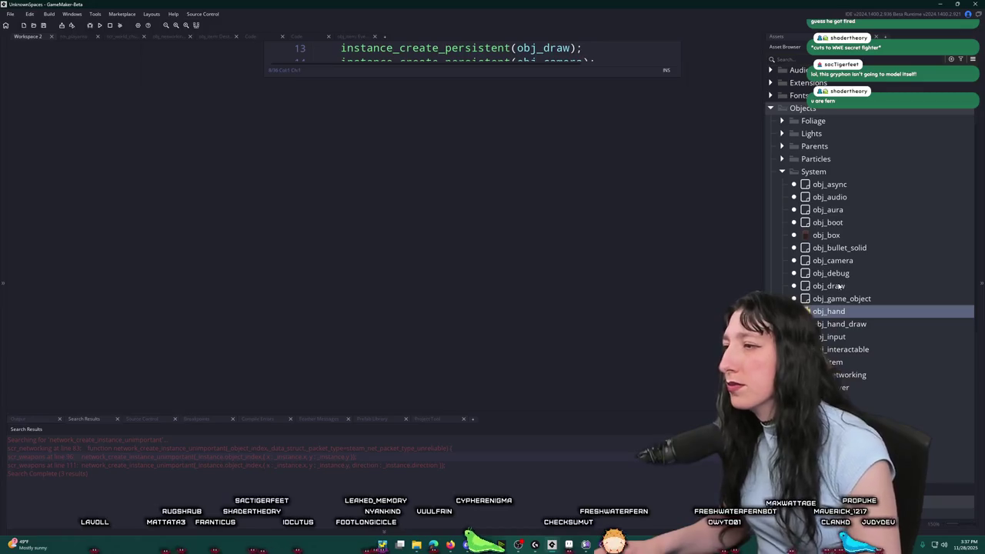
{"action": "left_click", "coordinate": [851, 198]}
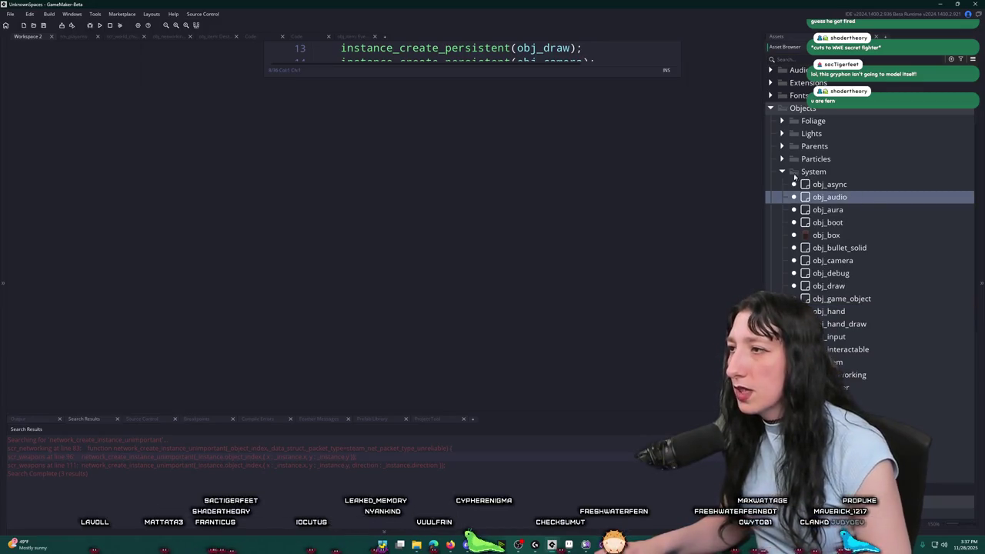
Set obj_game_object as the parent of obj_bullet_solid and close its editor.
{"action": "double_click", "coordinate": [837, 248]}
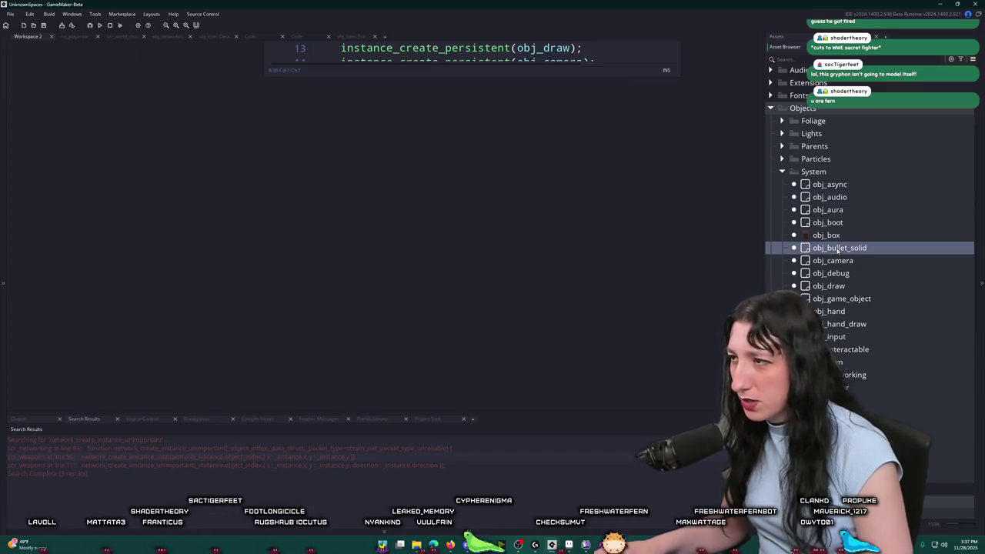
{"action": "left_click", "coordinate": [88, 253]}
{"action": "left_click", "coordinate": [181, 257]}
{"action": "type", "text": "obj_ga"}
{"action": "left_click", "coordinate": [192, 290]}
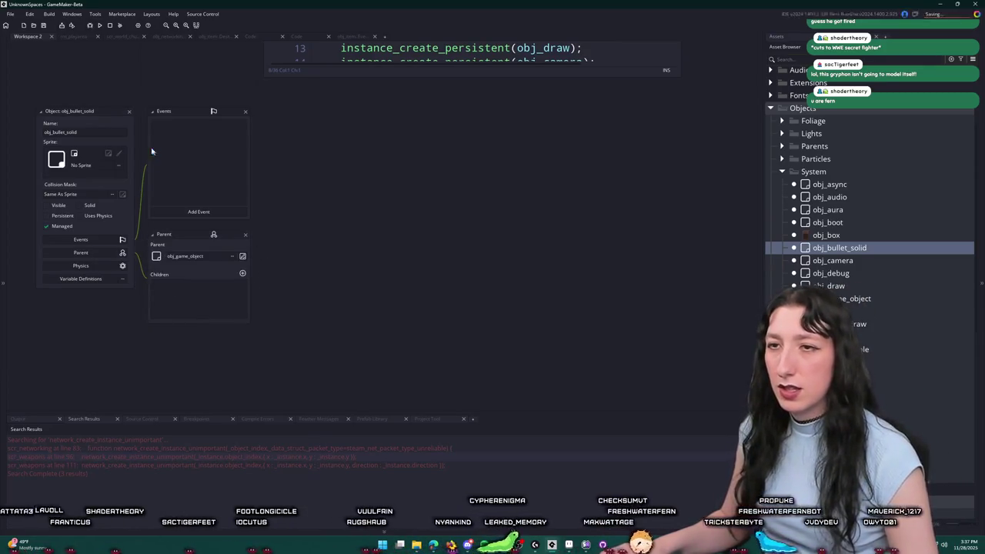
{"action": "left_click", "coordinate": [40, 111]}
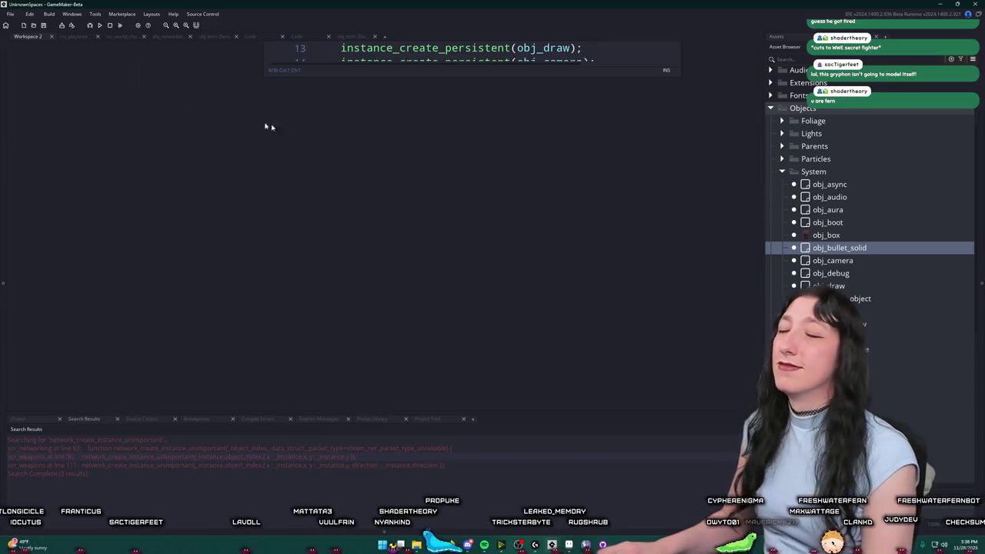
Find obj_vertexgrass in the Foliage folder and parent it to obj_game_object.
{"action": "double_click", "coordinate": [790, 160]}
{"action": "left_click", "coordinate": [782, 159]}
{"action": "left_click", "coordinate": [782, 133]}
{"action": "left_click", "coordinate": [782, 133]}
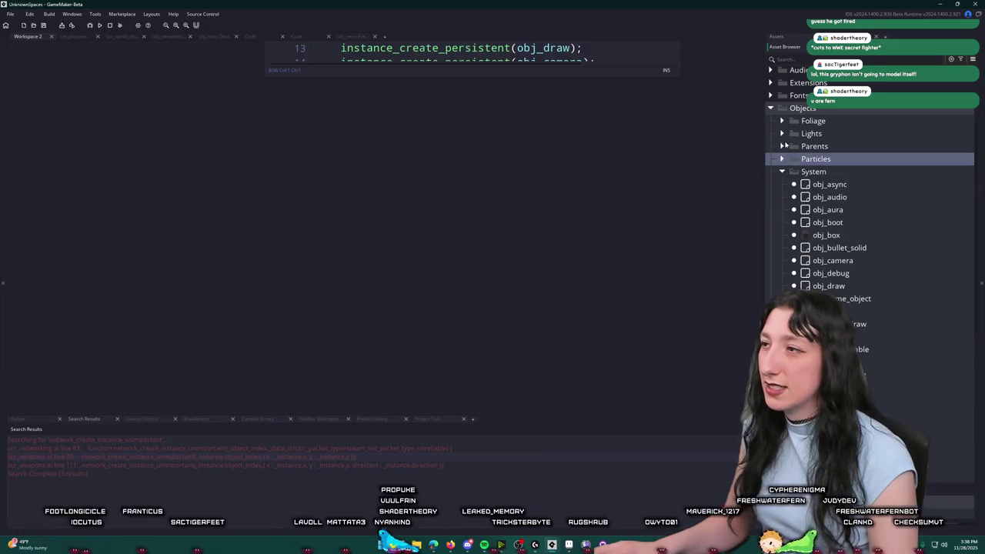
{"action": "double_click", "coordinate": [782, 145]}
{"action": "left_click", "coordinate": [781, 121]}
{"action": "left_click", "coordinate": [782, 121]}
{"action": "left_click", "coordinate": [782, 121]}
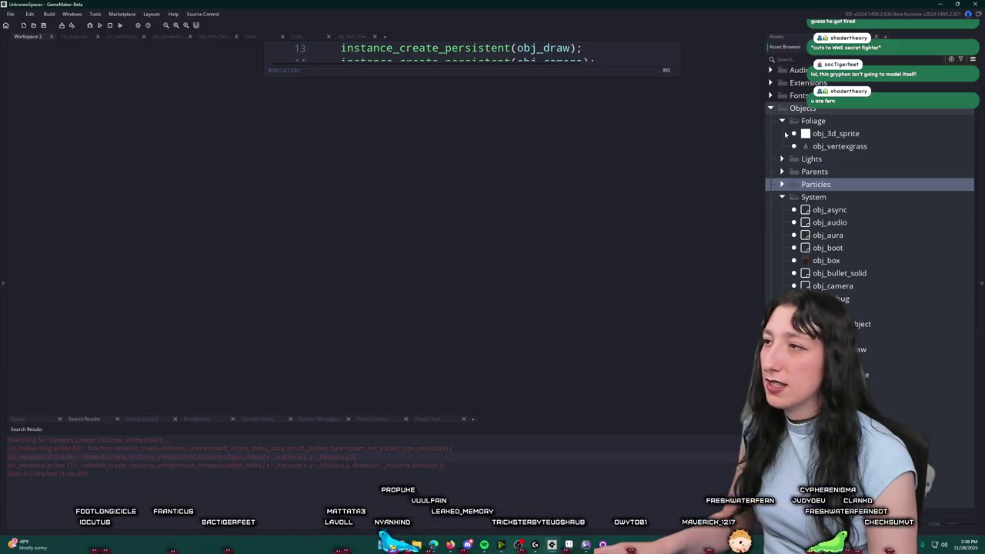
{"action": "left_click", "coordinate": [781, 121]}
{"action": "left_click", "coordinate": [782, 121]}
{"action": "left_click", "coordinate": [781, 121]}
{"action": "left_click", "coordinate": [782, 121]}
{"action": "left_click", "coordinate": [807, 134]}
{"action": "double_click", "coordinate": [837, 146]}
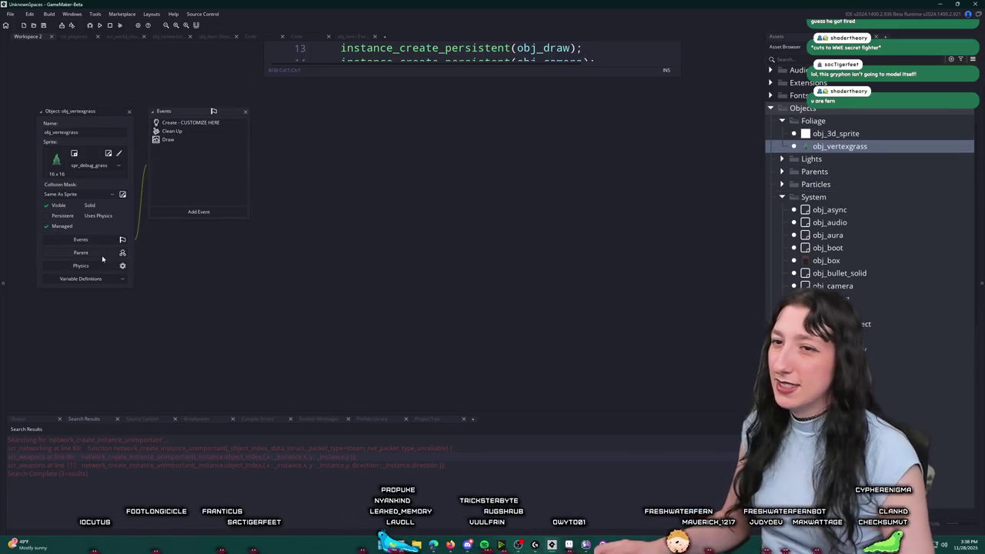
{"action": "left_click", "coordinate": [102, 254]}
{"action": "left_click", "coordinate": [203, 260]}
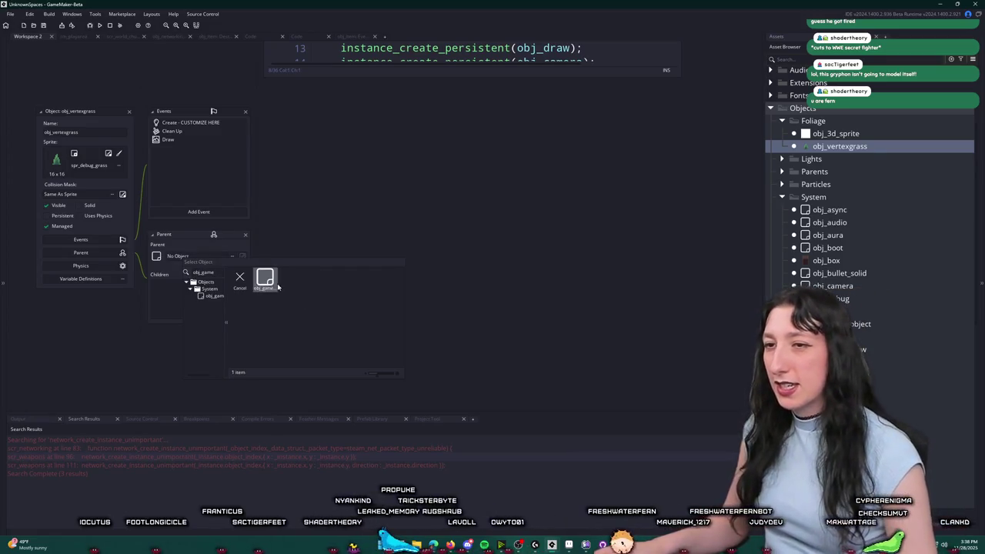
{"action": "left_click", "coordinate": [275, 284]}
{"action": "left_click", "coordinate": [129, 112]}
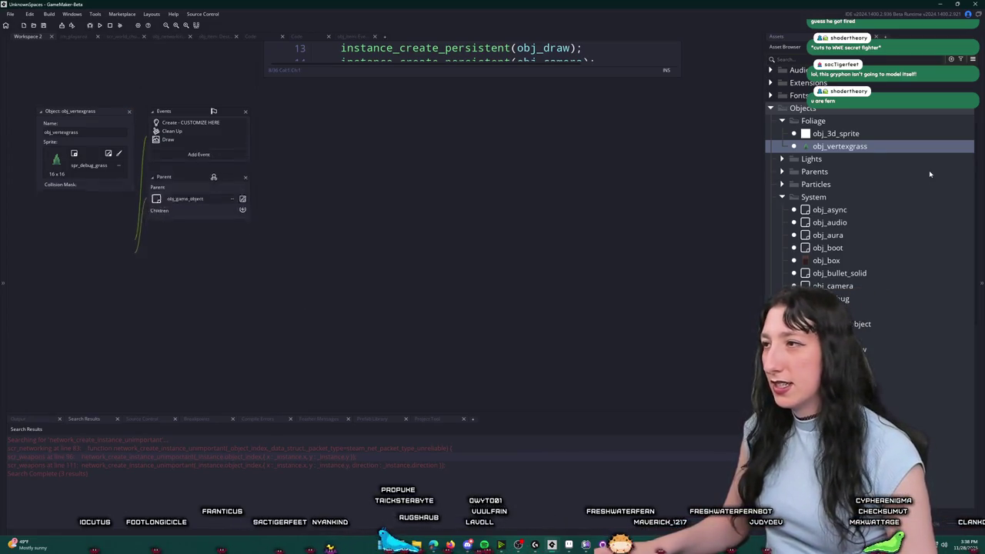
Parent obj_aura_light in the Lights folder to obj_game_object and close its editor.
{"action": "left_click", "coordinate": [781, 158]}
{"action": "left_click", "coordinate": [811, 159]}
{"action": "double_click", "coordinate": [837, 173]}
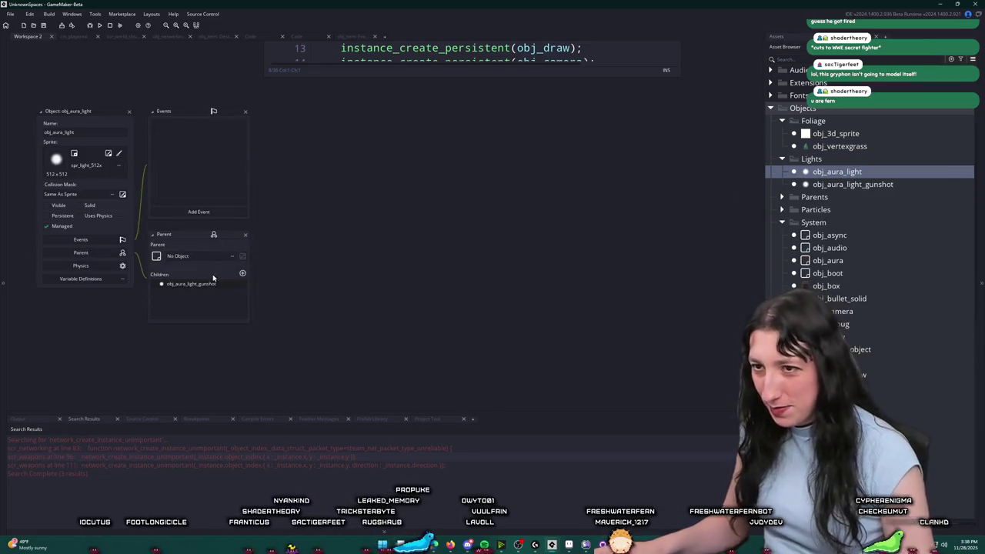
{"action": "left_click", "coordinate": [206, 263]}
{"action": "left_click", "coordinate": [271, 281]}
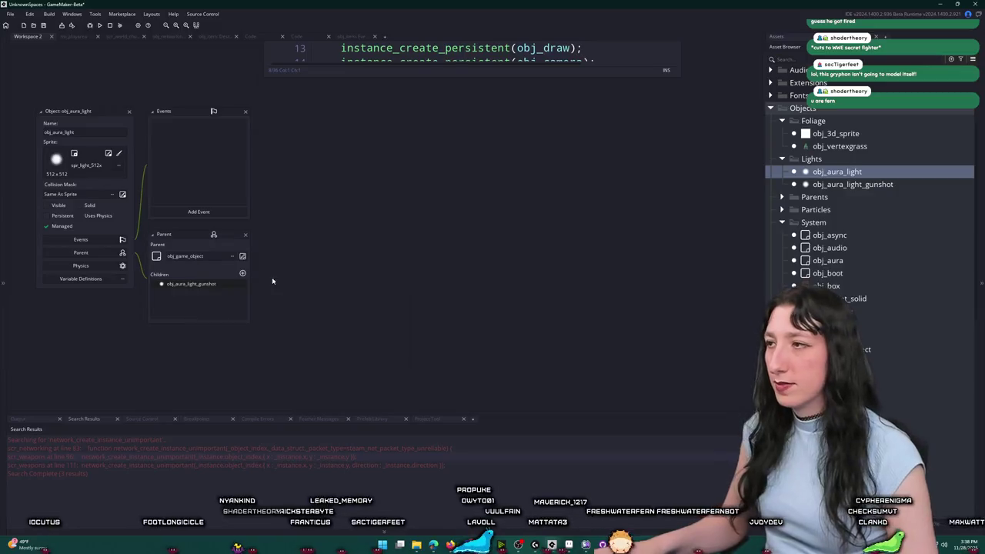
{"action": "left_click", "coordinate": [129, 112]}
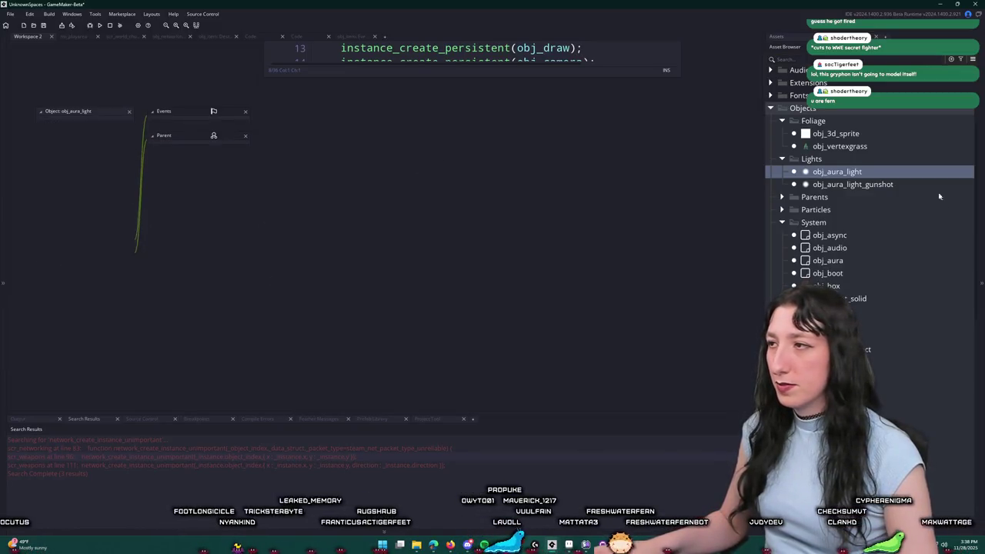
{"action": "left_click", "coordinate": [782, 158]}
{"action": "left_click", "coordinate": [781, 171]}
{"action": "left_click", "coordinate": [782, 172]}
Inspect obj_item and its parent obj_interactable, then close the obj_interactable editor.
{"action": "double_click", "coordinate": [817, 184]}
{"action": "double_click", "coordinate": [827, 186]}
{"action": "scroll", "coordinate": [826, 267], "scroll_direction": "down", "scroll_amount": 2}
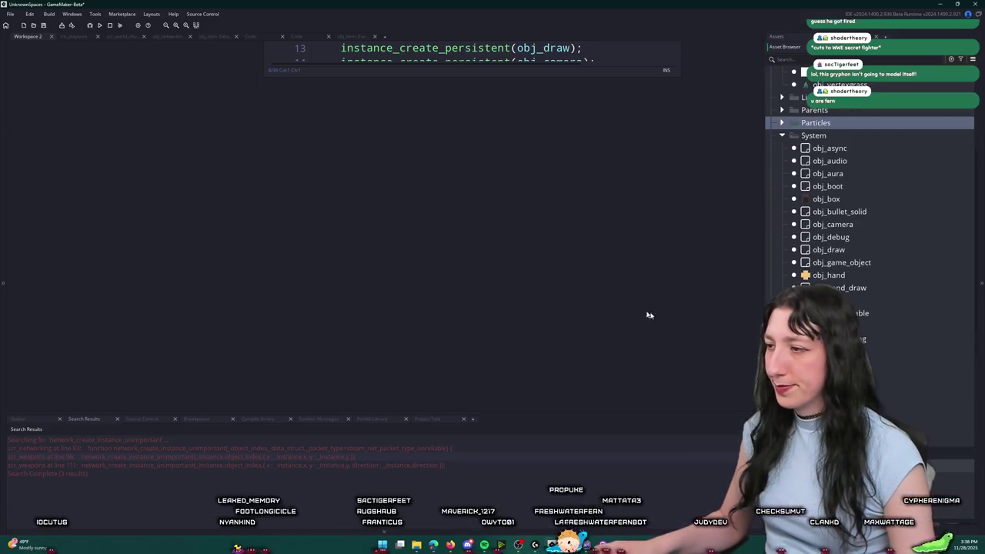
{"action": "left_click", "coordinate": [847, 415]}
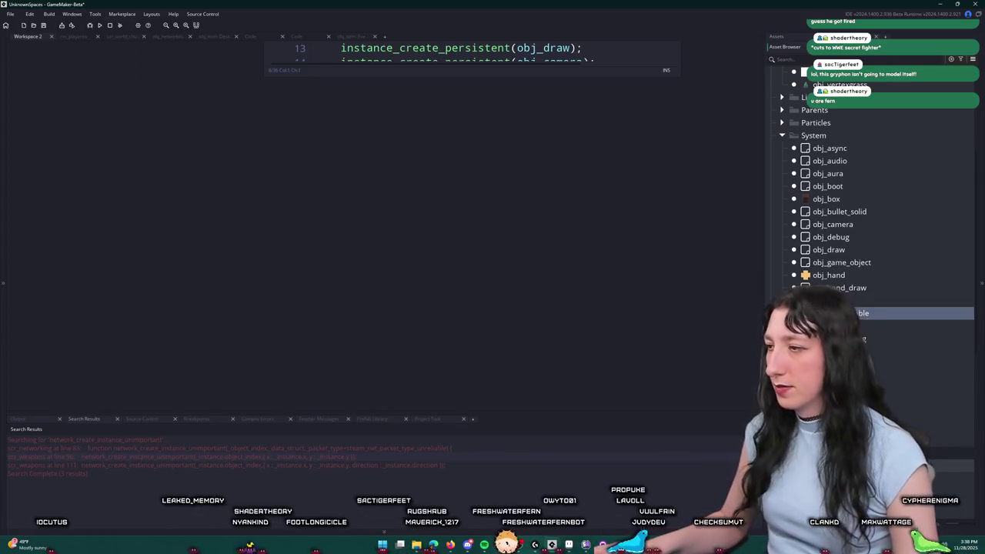
{"action": "double_click", "coordinate": [846, 326]}
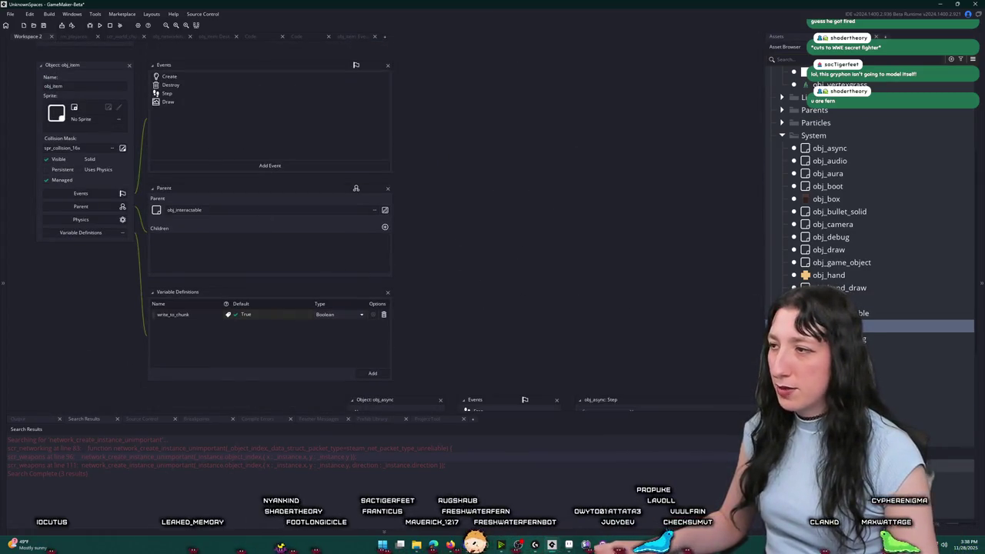
{"action": "double_click", "coordinate": [846, 314]}
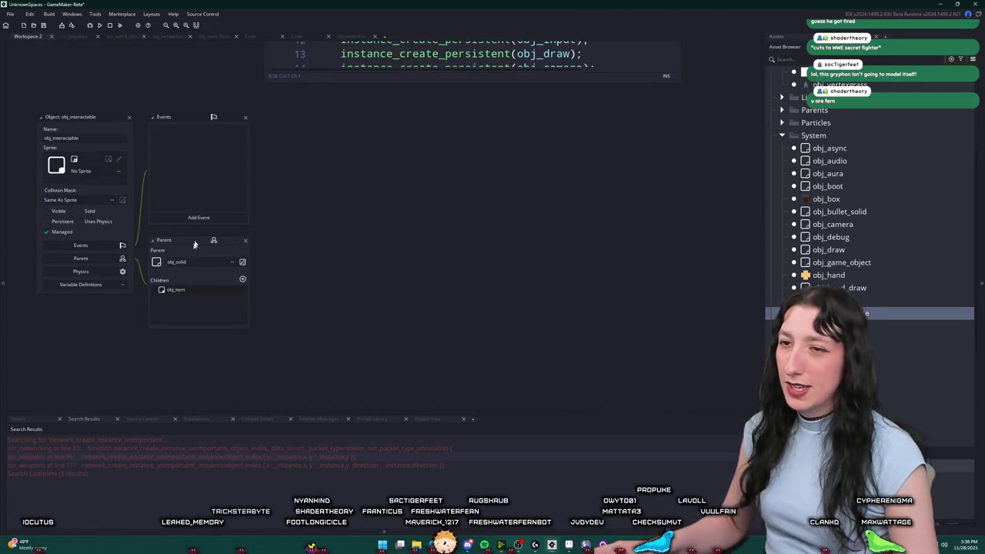
{"action": "left_click", "coordinate": [130, 119]}
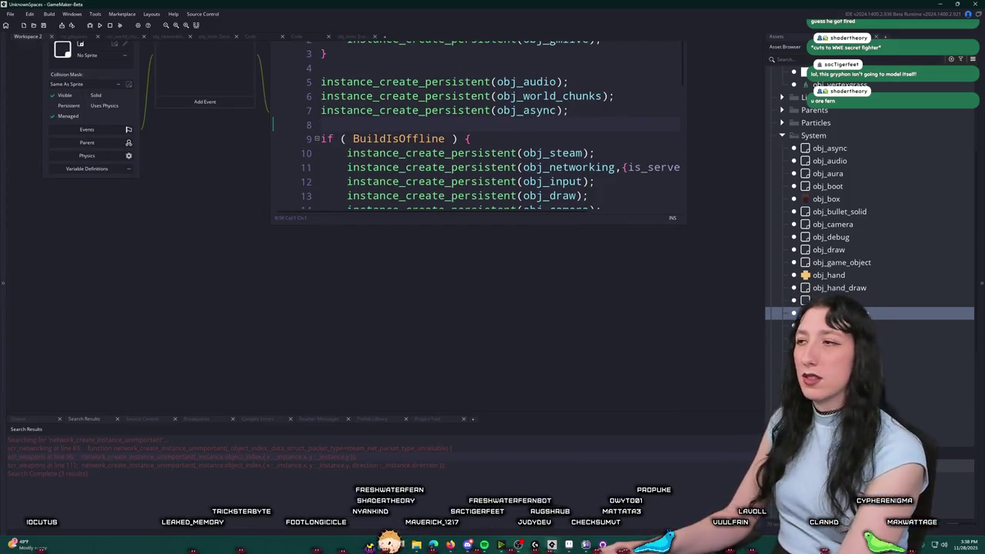
Close the obj_boot windows and open the Create event code of obj_world_chunks.
{"action": "scroll", "coordinate": [234, 183], "scroll_direction": "up", "scroll_amount": 5}
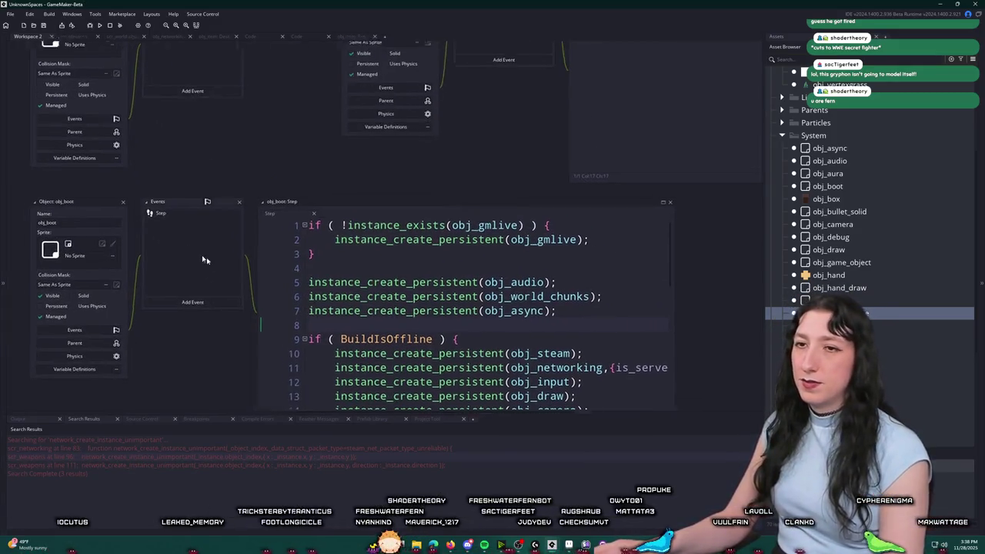
{"action": "scroll", "coordinate": [206, 257], "scroll_direction": "left", "scroll_amount": 2}
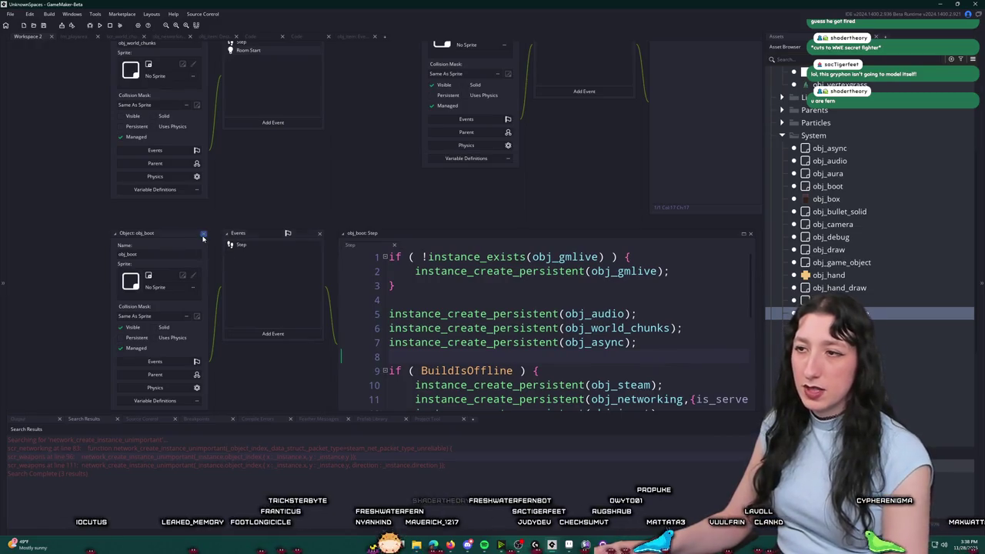
{"action": "left_click", "coordinate": [203, 233]}
{"action": "left_click", "coordinate": [155, 189]}
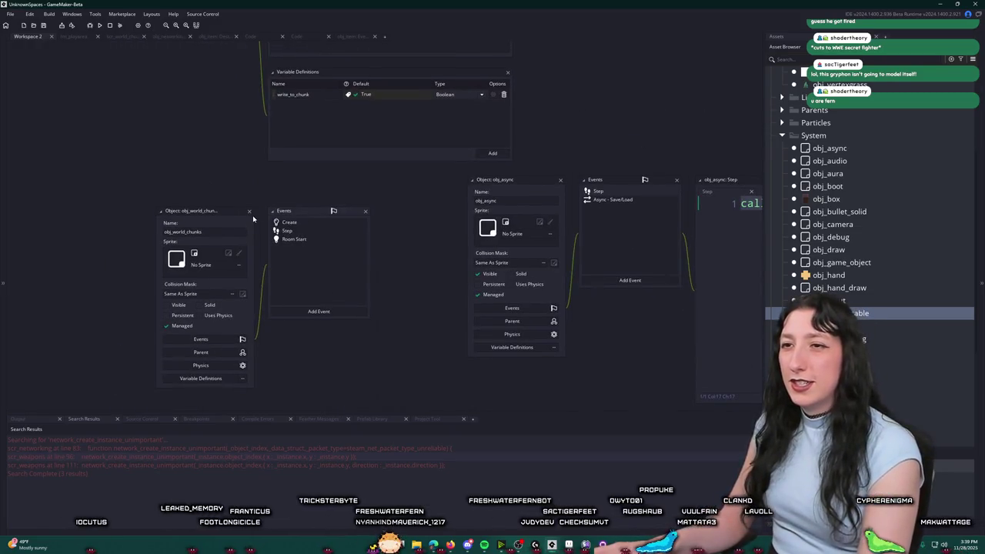
{"action": "double_click", "coordinate": [278, 222]}
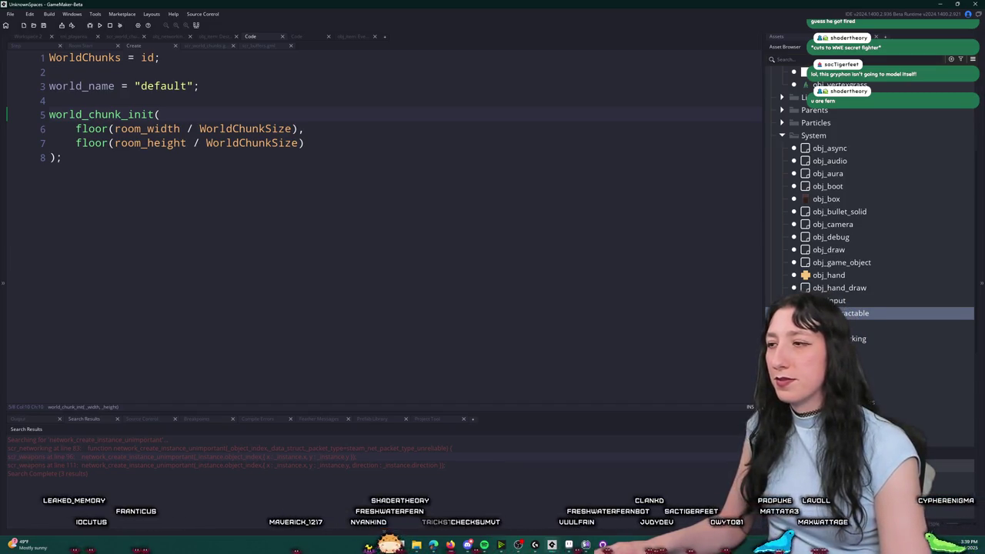
Duplicate world_chunk_save in scr_world_chunks and rename the copy world_chunk_load.
{"action": "middle_click", "coordinate": [237, 124]}
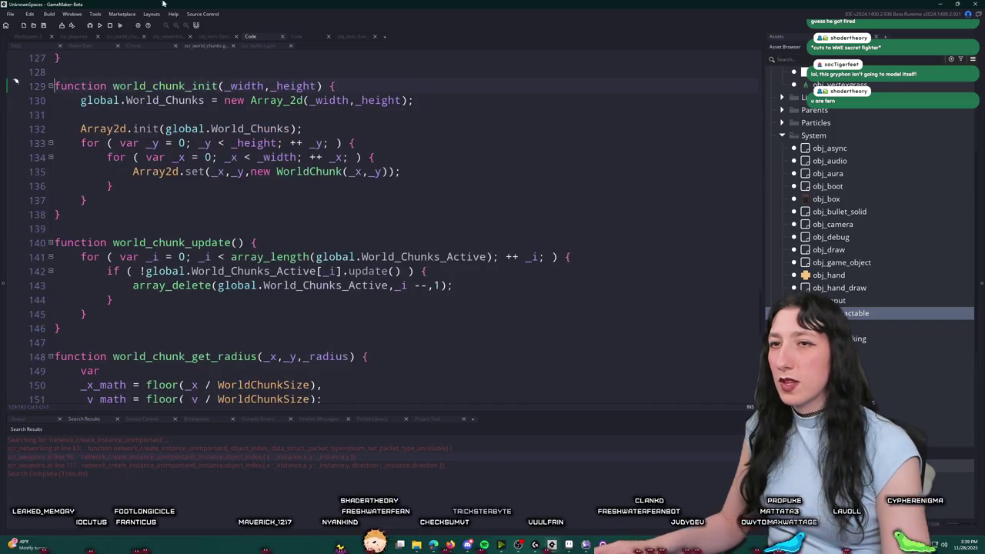
{"action": "key", "text": "ctrl+a"}
{"action": "scroll", "coordinate": [162, 374], "scroll_direction": "down", "scroll_amount": 1}
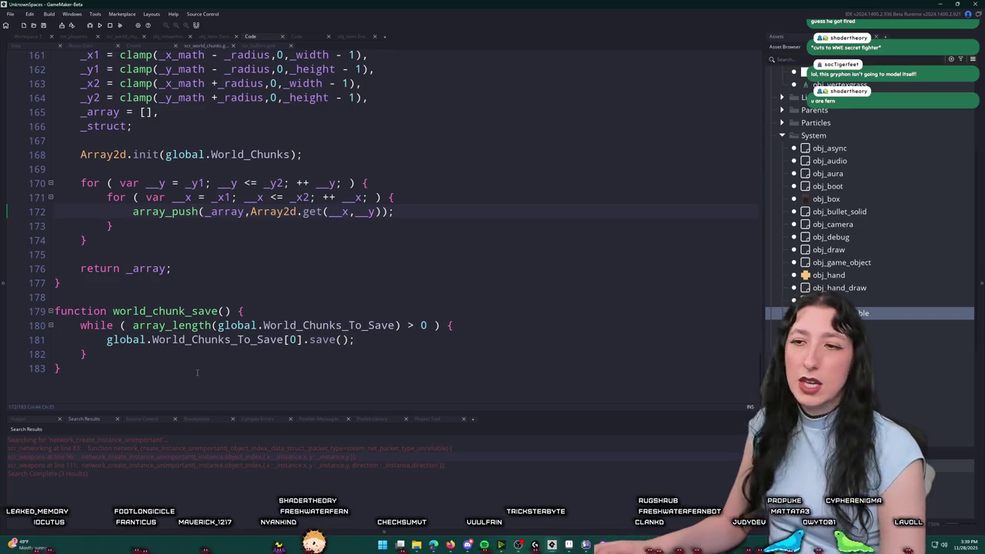
{"action": "scroll", "coordinate": [162, 373], "scroll_direction": "up", "scroll_amount": 1}
{"action": "left_click_drag", "start_coordinate": [162, 383], "coordinate": [131, 309]}
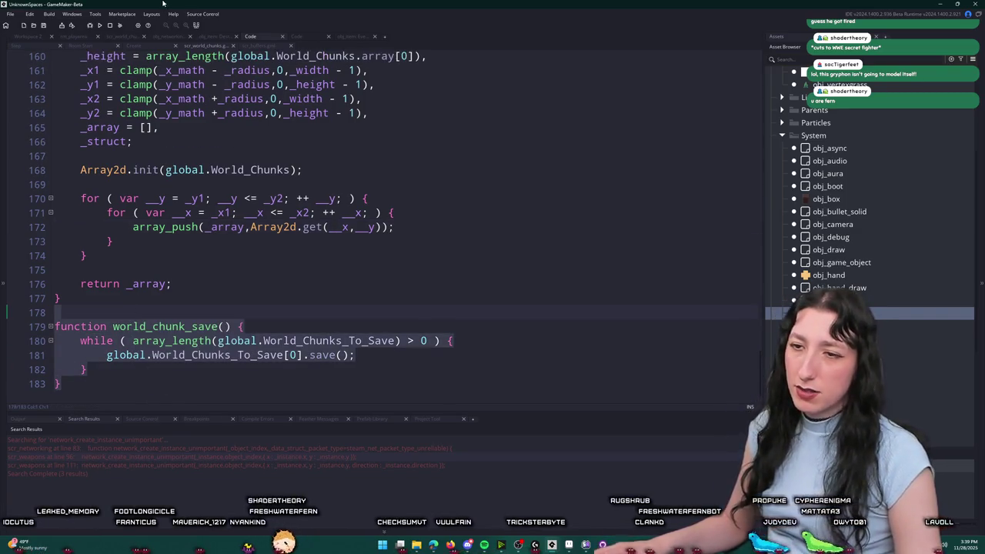
{"action": "scroll", "coordinate": [231, 310], "scroll_direction": "down", "scroll_amount": 1}
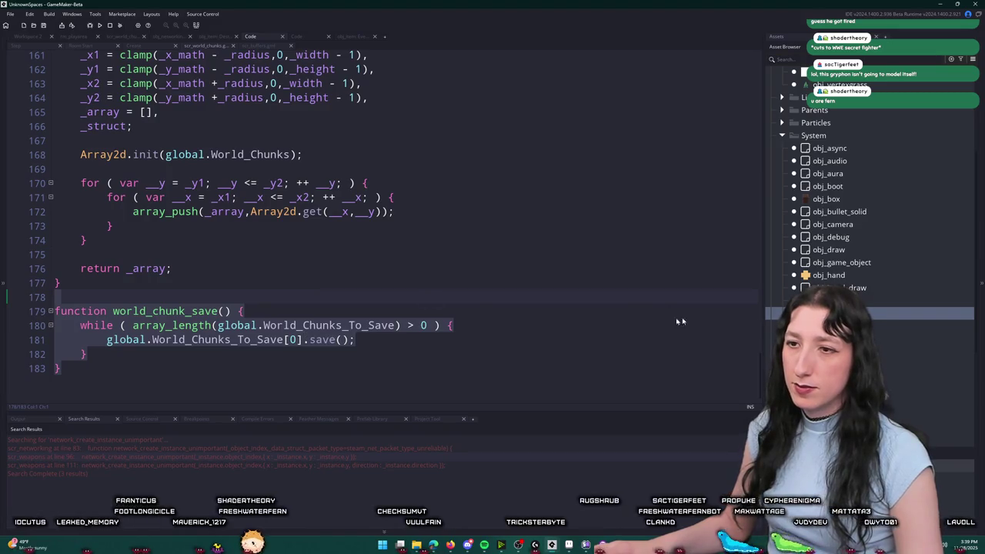
{"action": "key", "text": "ctrl+d"}
{"action": "double_click", "coordinate": [205, 340]}
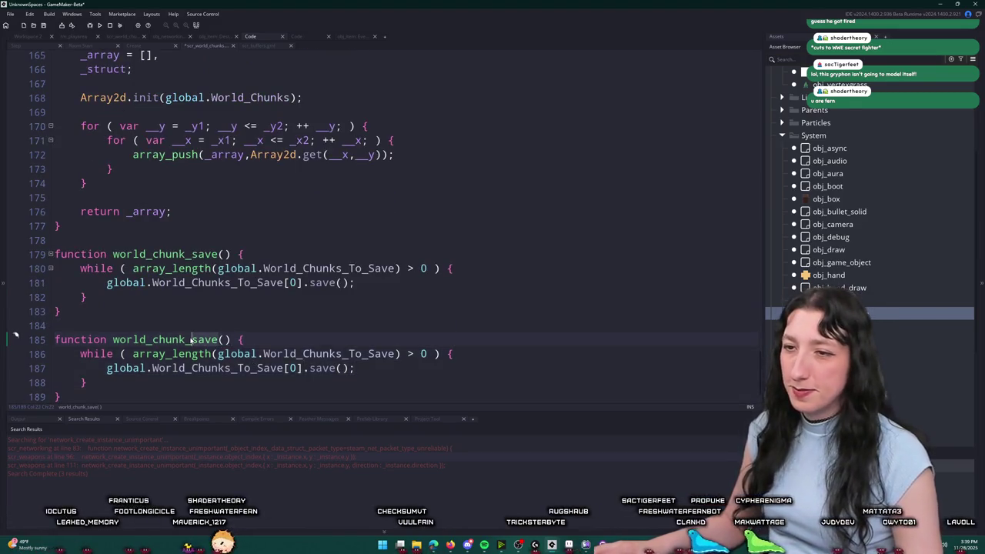
{"action": "type", "text": "load"}
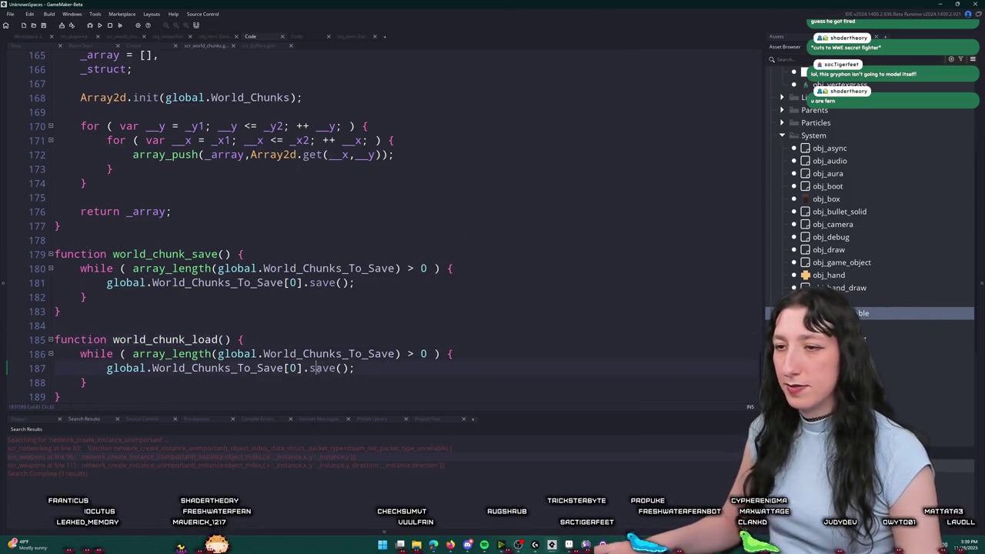
Review the copied function, then undo the edits to discard world_chunk_load.
{"action": "left_click", "coordinate": [350, 368]}
{"action": "scroll", "coordinate": [179, 378], "scroll_direction": "down", "scroll_amount": 1}
{"action": "key", "text": "Up"}
{"action": "key", "text": "Up"}
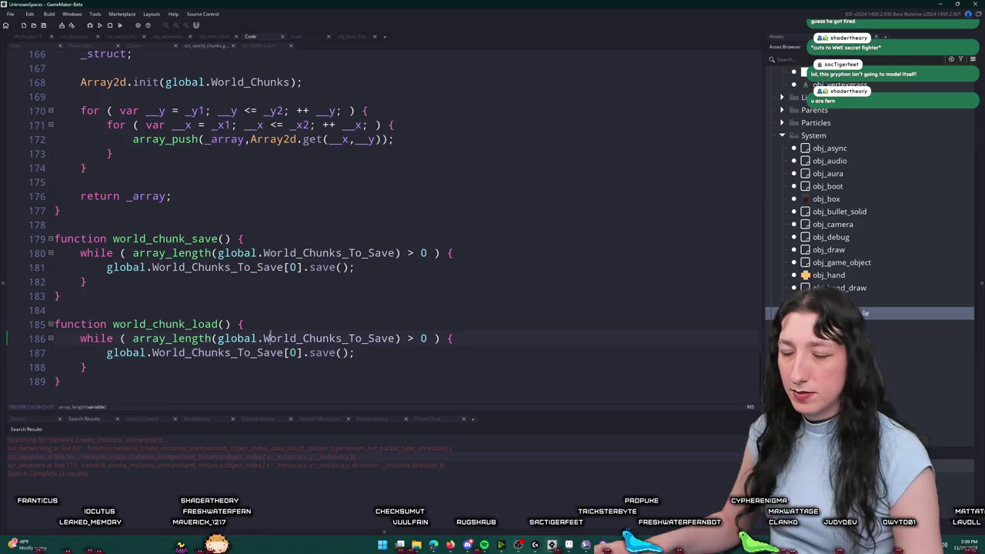
{"action": "left_click_drag", "start_coordinate": [357, 352], "coordinate": [55, 338]}
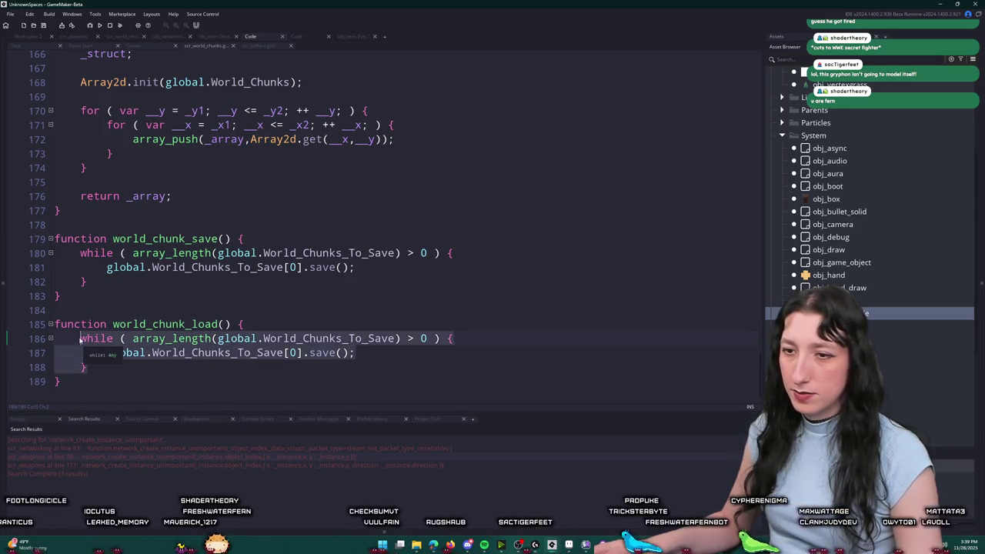
{"action": "scroll", "coordinate": [305, 318], "scroll_direction": "up", "scroll_amount": 4}
{"action": "scroll", "coordinate": [305, 318], "scroll_direction": "down", "scroll_amount": 5}
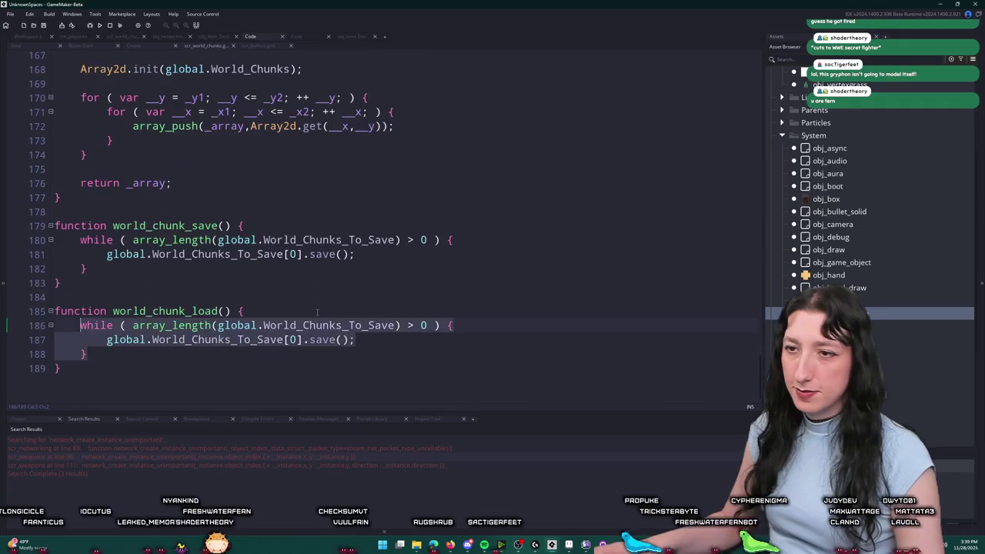
{"action": "key", "text": "ctrl+z"}
{"action": "key", "text": "ctrl+z"}
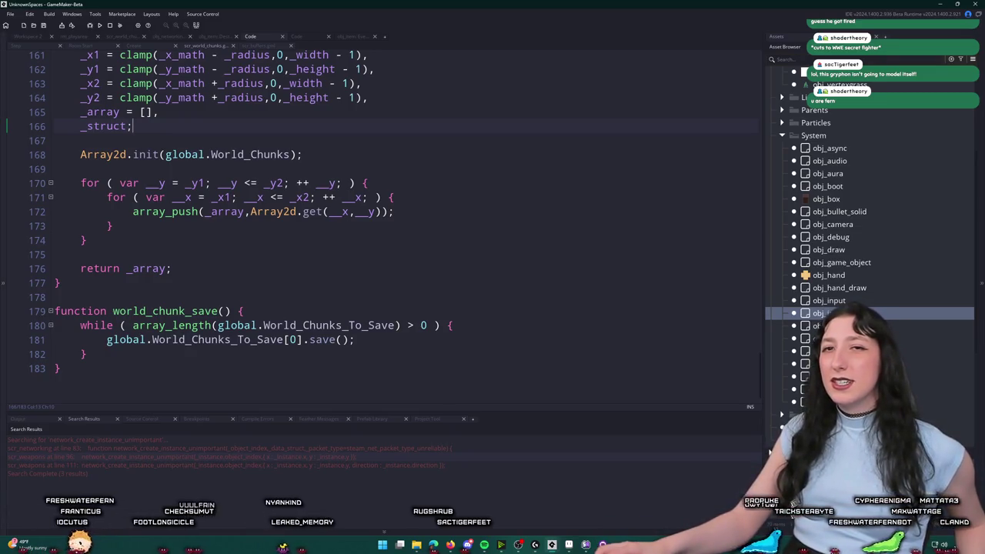
{"action": "key", "text": "ctrl+z"}
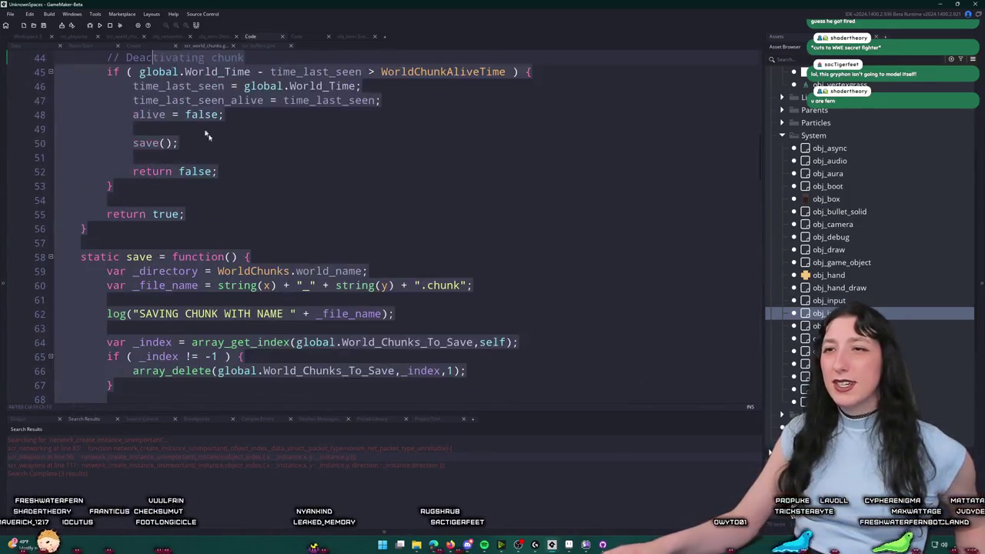
{"action": "key", "text": "ctrl+z"}
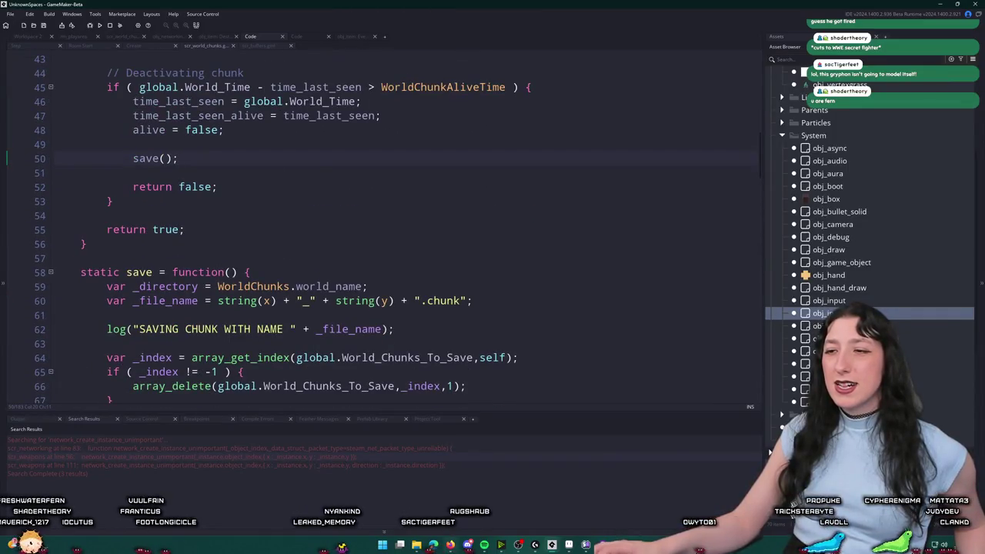
Bring up the UnknownSpaces default save folder holding the nine .chunk files.
{"action": "left_click", "coordinate": [416, 545]}
{"action": "mouse_move", "coordinate": [281, 332]}
{"action": "left_mouse_down"}
{"action": "mouse_move", "coordinate": [286, 306]}
{"action": "mouse_move", "coordinate": [265, 219]}
{"action": "left_mouse_up"}
{"action": "left_click", "coordinate": [455, 277]}
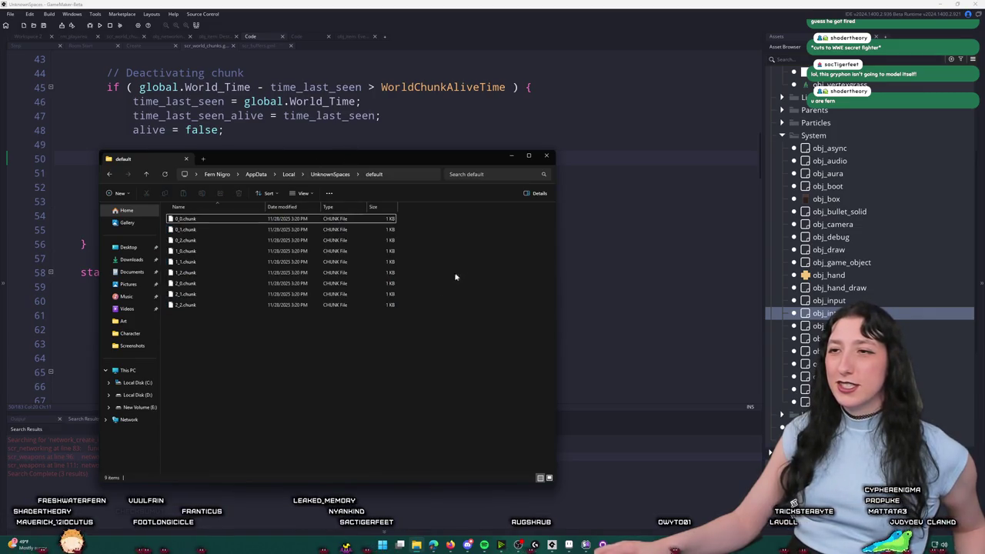
Delete all nine .chunk files from the default folder and return to the GameMaker code editor.
{"action": "key", "text": "ctrl+a"}
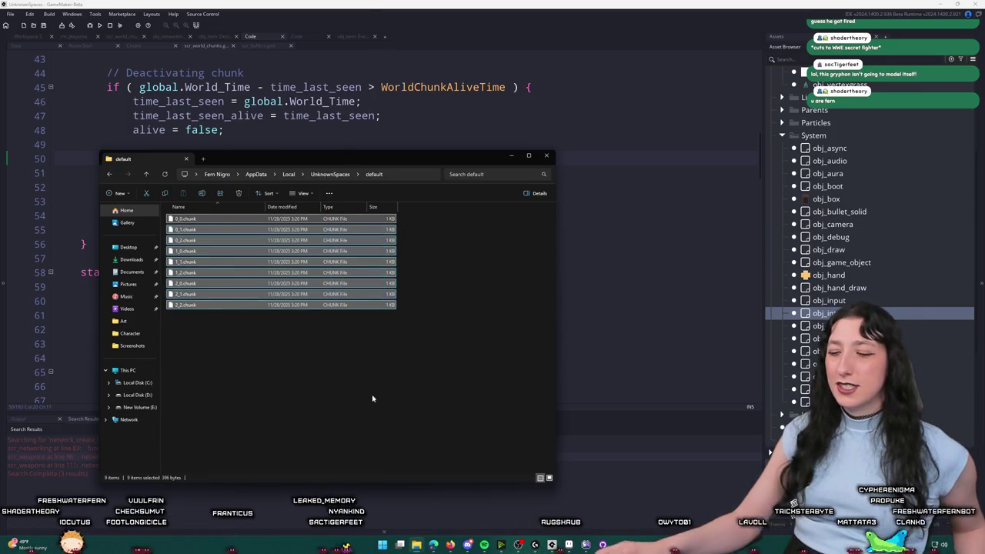
{"action": "key", "text": "Delete"}
{"action": "left_click", "coordinate": [482, 113]}
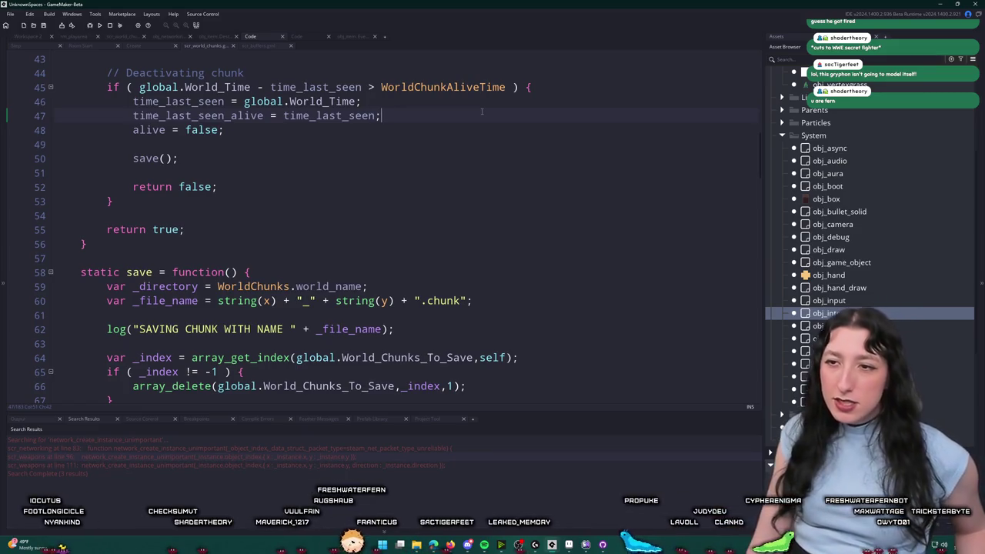
Add 'is_loaded = false;' on a new line after buffer_create in the WorldChunk constructor.
{"action": "scroll", "coordinate": [482, 111], "scroll_direction": "up", "scroll_amount": 12}
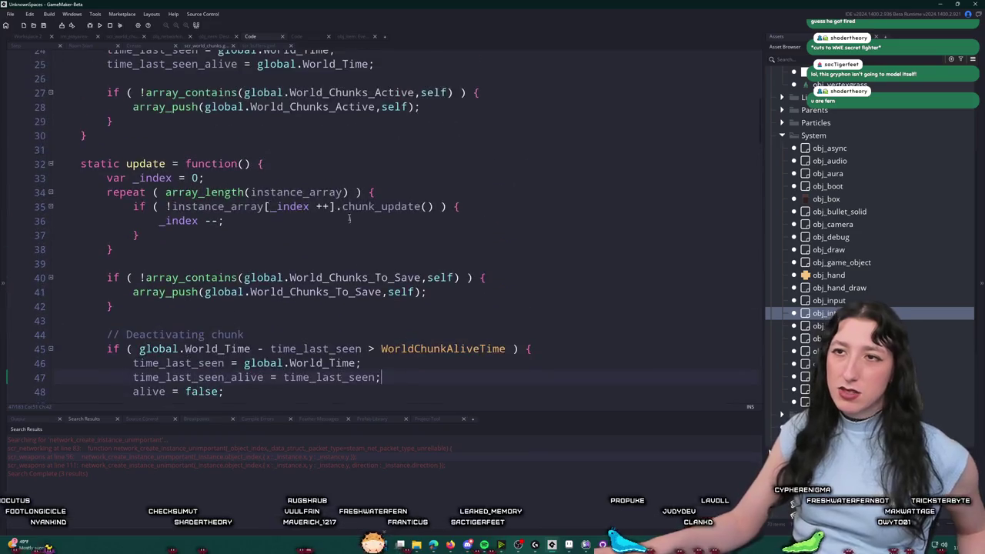
{"action": "scroll", "coordinate": [216, 185], "scroll_direction": "up", "scroll_amount": 2}
{"action": "scroll", "coordinate": [216, 186], "scroll_direction": "down", "scroll_amount": 1}
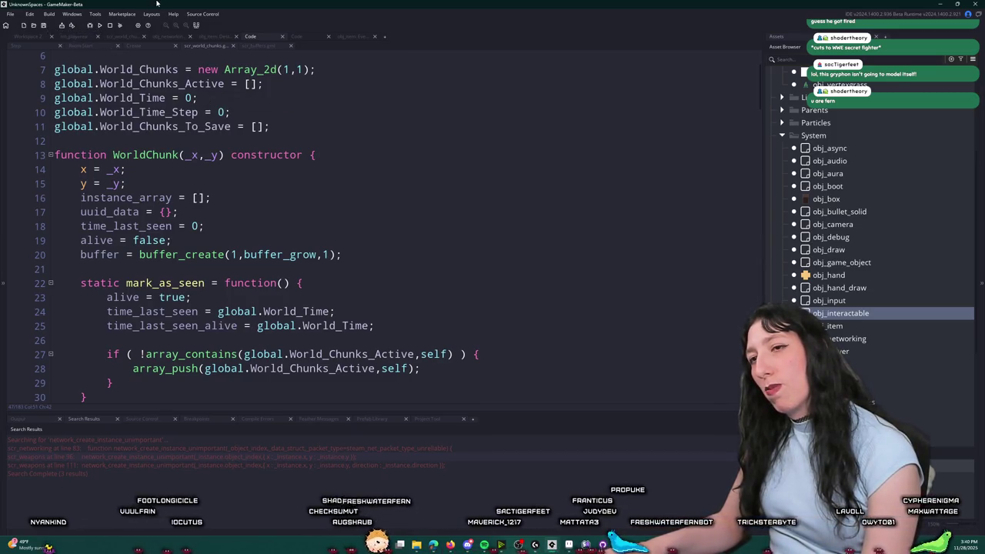
{"action": "left_click", "coordinate": [342, 254]}
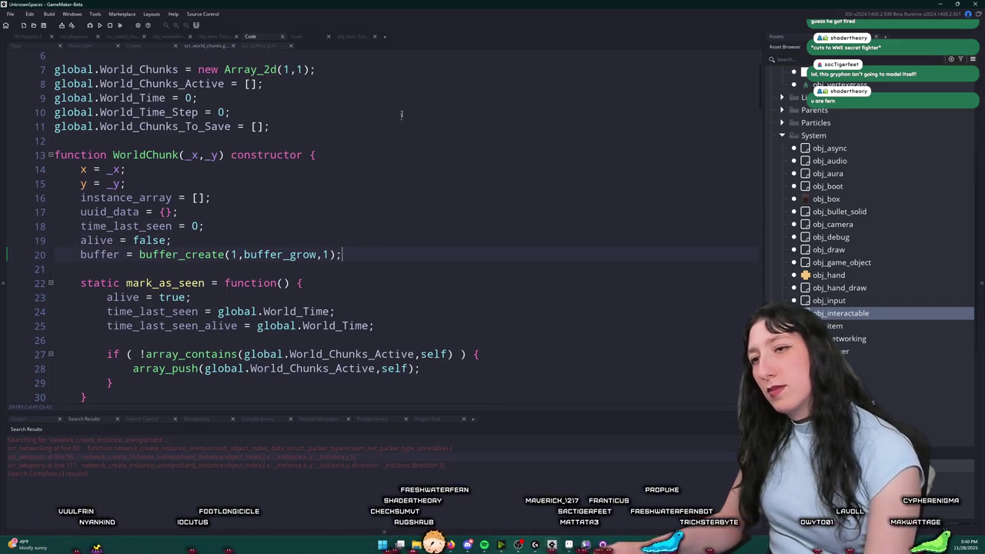
{"action": "key", "text": "Return"}
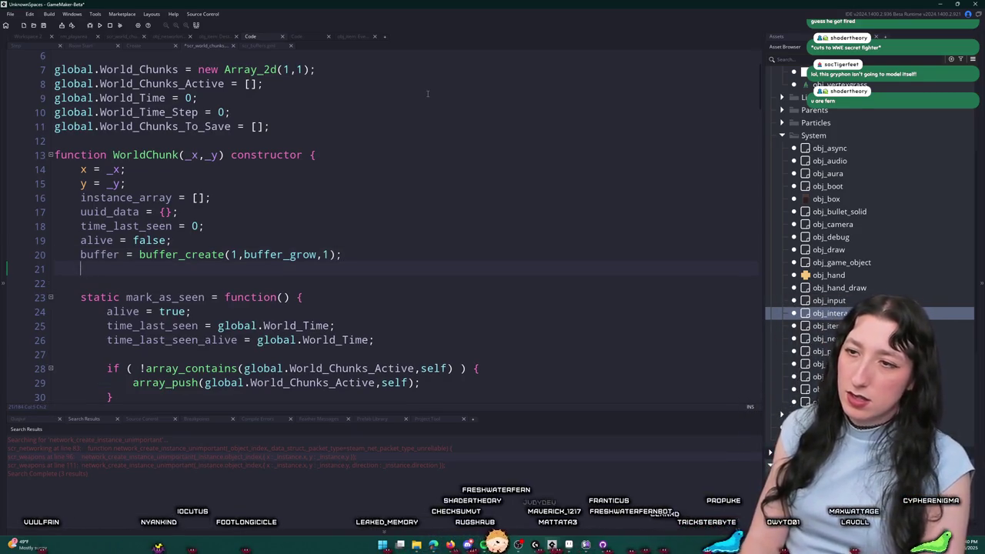
{"action": "type", "text": "is_loaded = false;"}
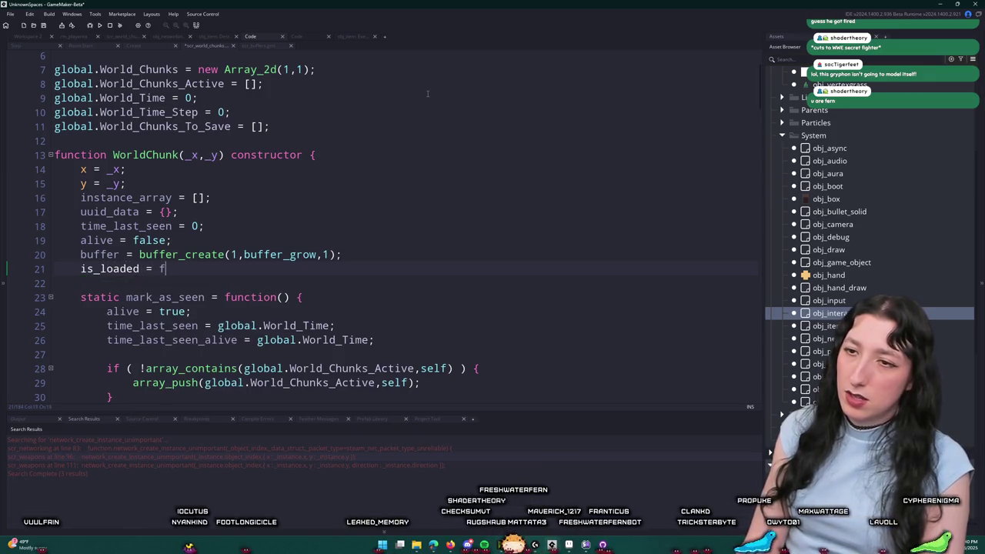
{"action": "double_click", "coordinate": [95, 270]}
{"action": "left_click", "coordinate": [382, 256]}
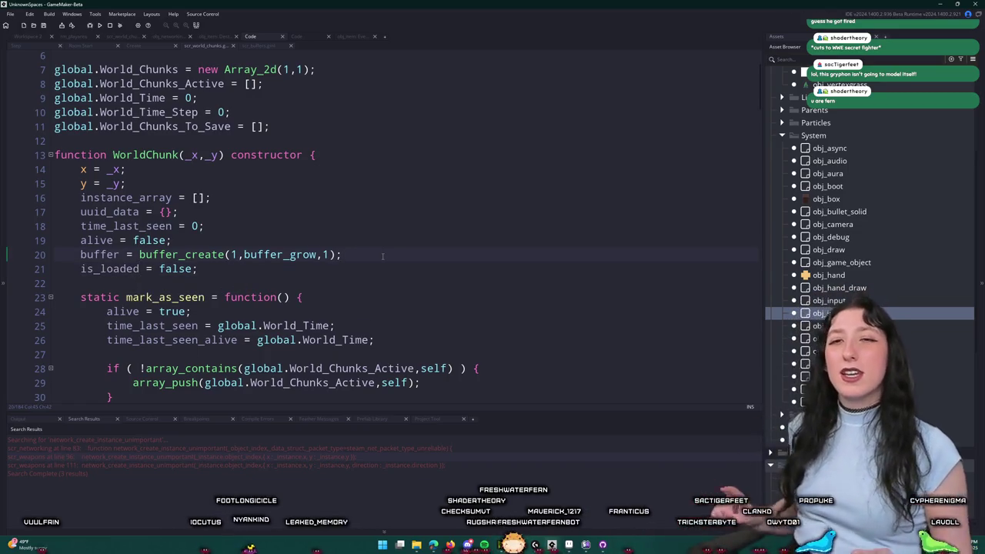
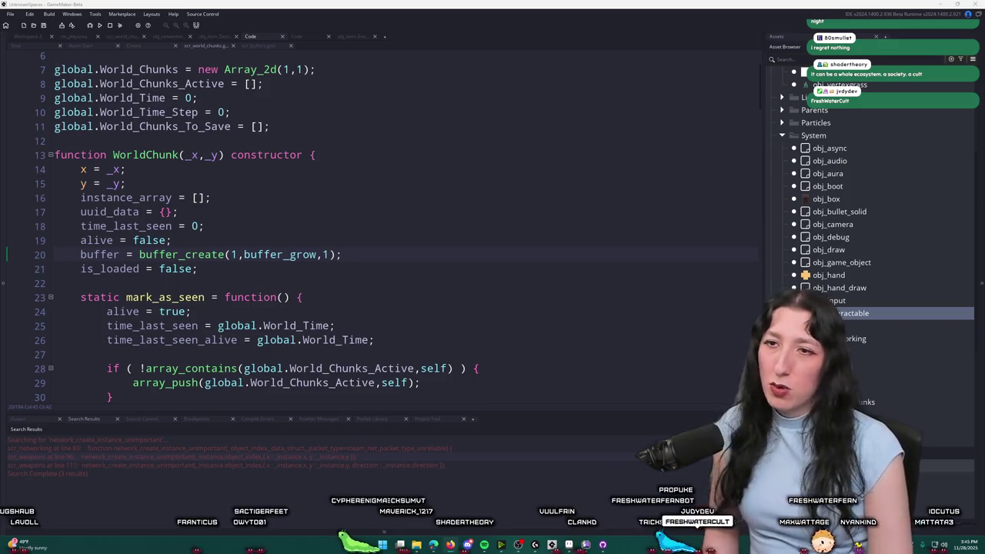
Switch to overwrite mode and select the instance_array and uuid_data variable names on lines 16–17.
{"action": "key", "text": "Insert"}
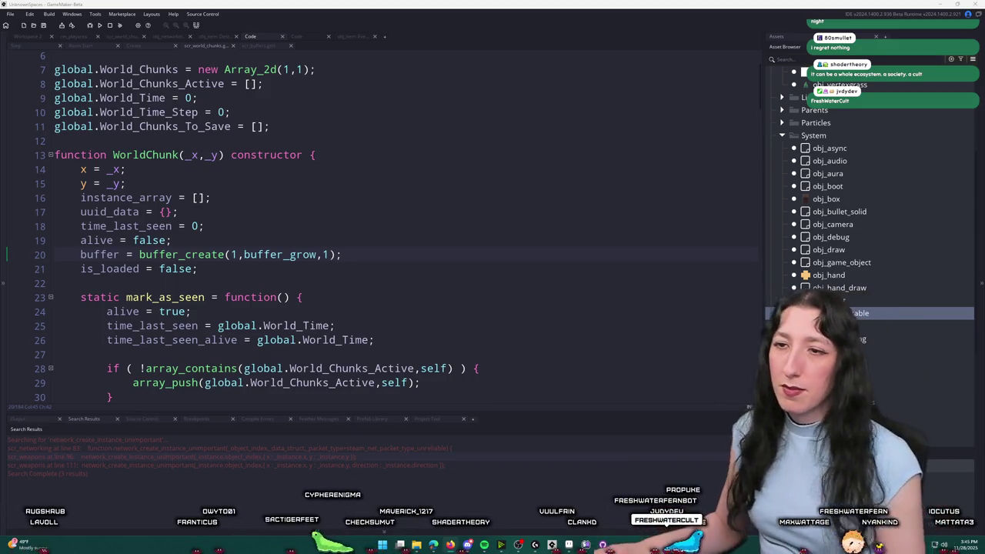
{"action": "scroll", "coordinate": [383, 248], "scroll_direction": "down", "scroll_amount": 3}
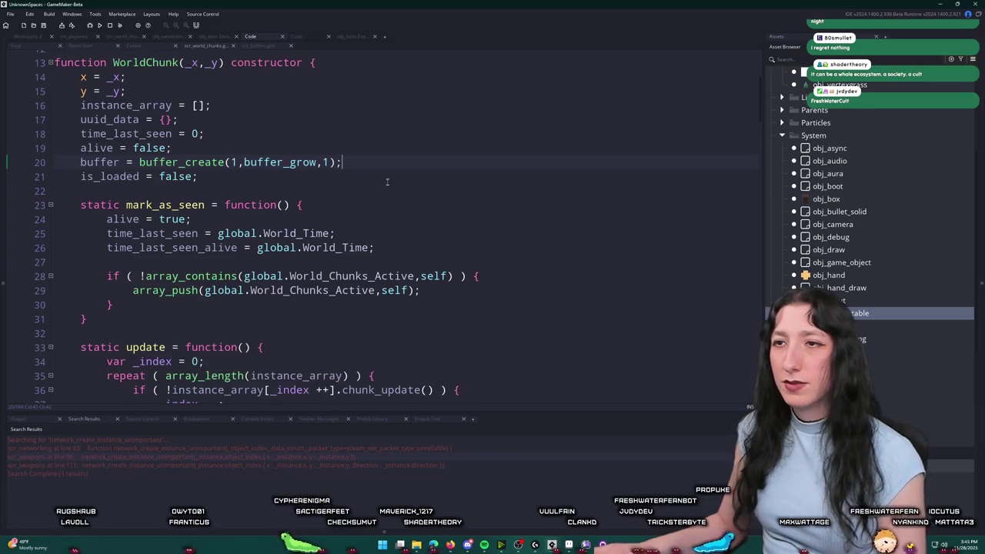
{"action": "double_click", "coordinate": [158, 106]}
{"action": "double_click", "coordinate": [116, 119]}
{"action": "scroll", "coordinate": [126, 134], "scroll_direction": "down", "scroll_amount": 2}
{"action": "scroll", "coordinate": [126, 138], "scroll_direction": "up", "scroll_amount": 1}
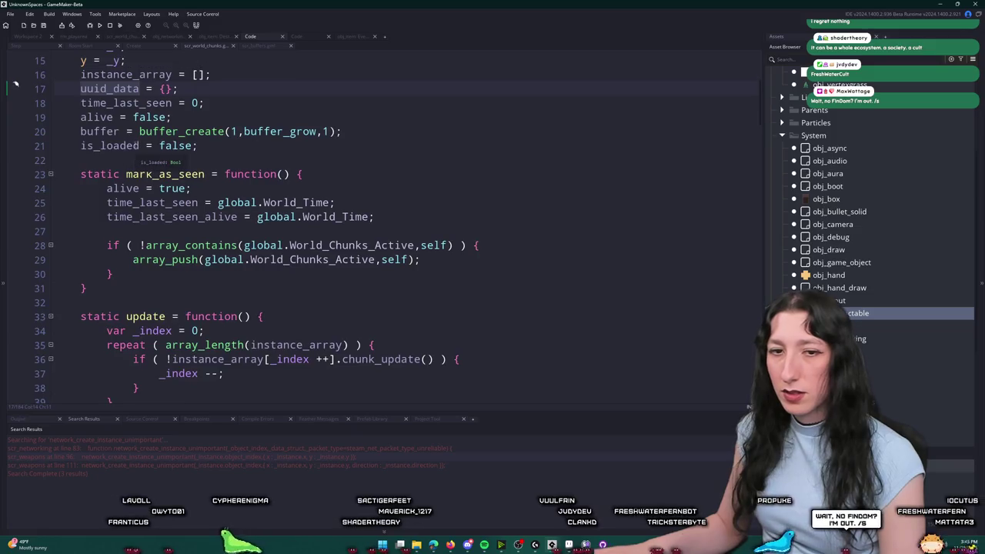
{"action": "scroll", "coordinate": [154, 143], "scroll_direction": "down", "scroll_amount": 2}
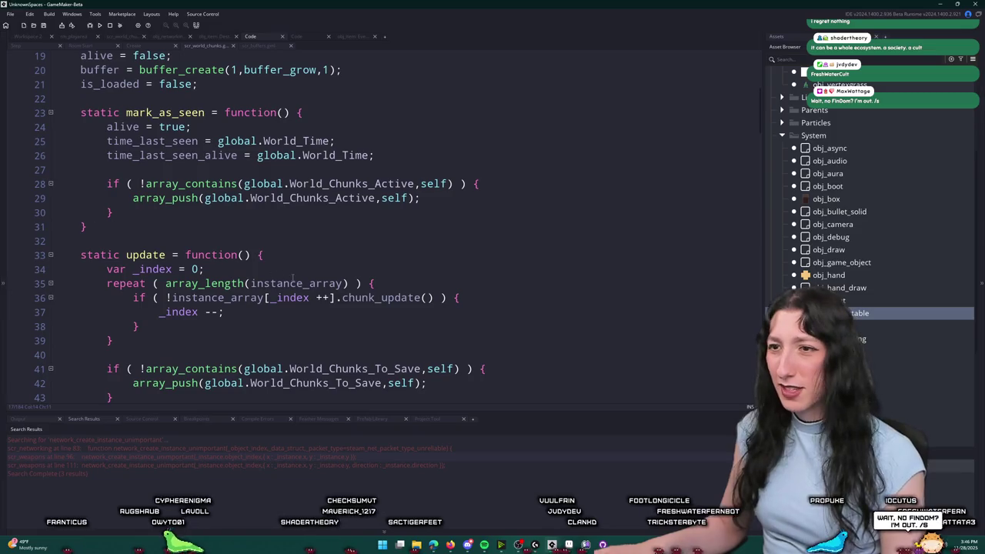
{"action": "scroll", "coordinate": [292, 274], "scroll_direction": "down", "scroll_amount": 2}
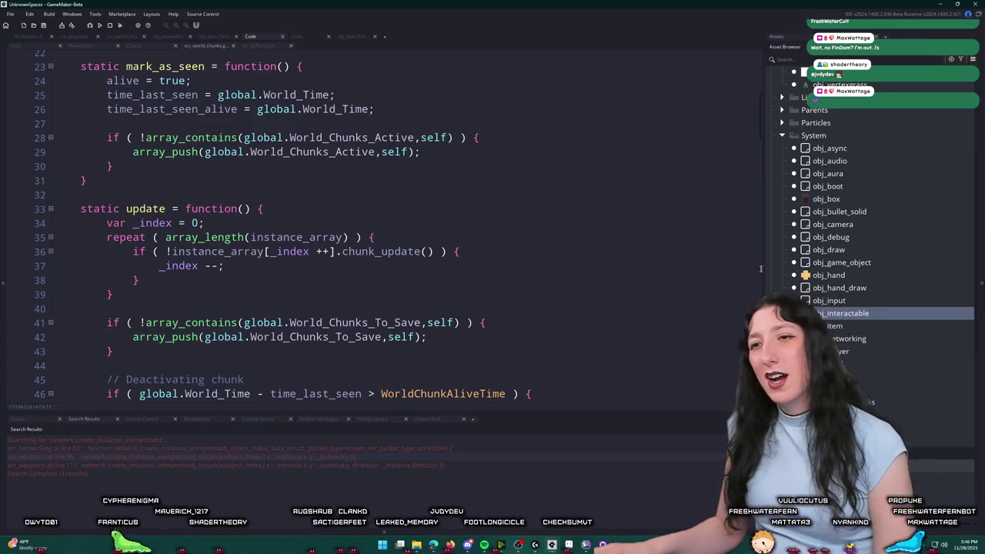
{"action": "scroll", "coordinate": [602, 210], "scroll_direction": "down", "scroll_amount": 4}
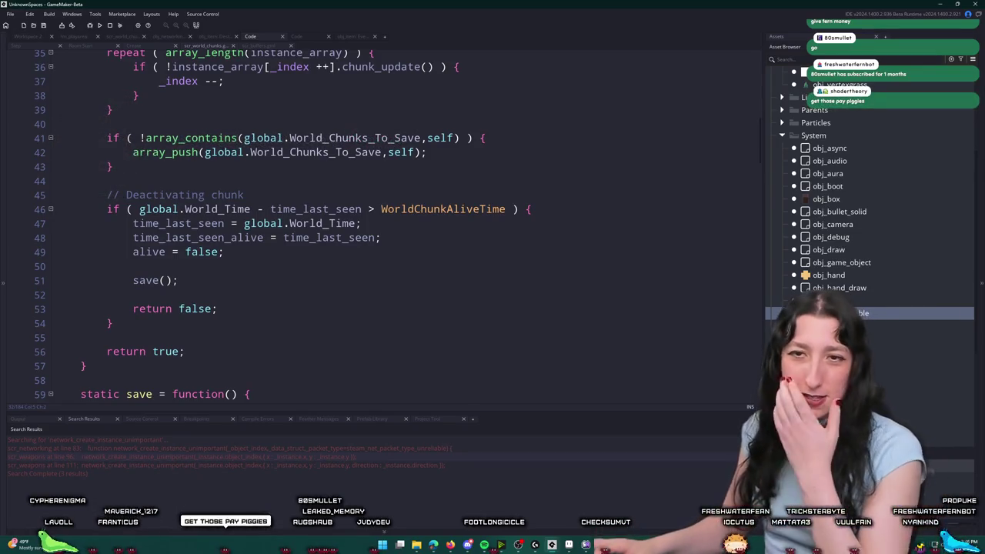
Review lines 20–48 of the chunk code and move into the world_chunk_save function.
{"action": "left_click", "coordinate": [554, 240]}
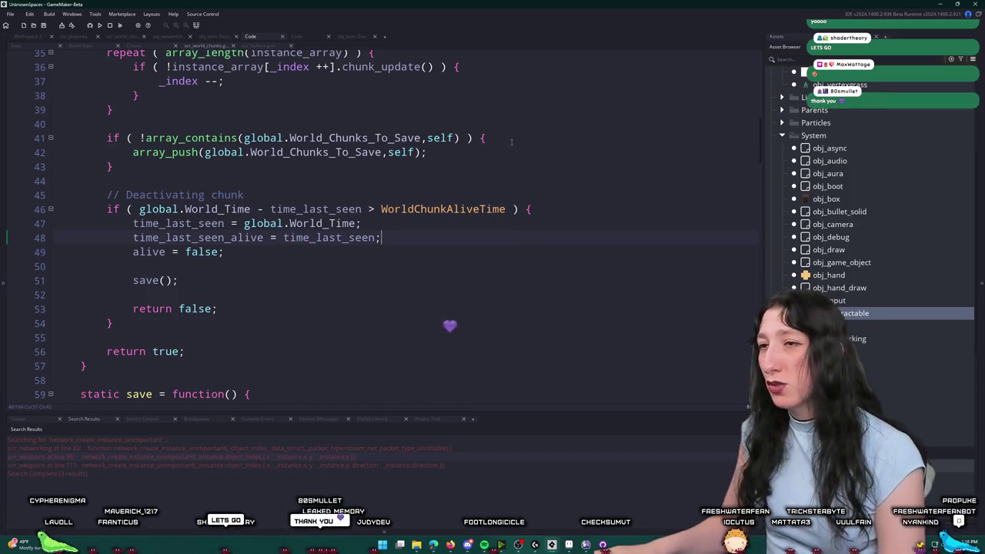
{"action": "right_click", "coordinate": [614, 207]}
{"action": "left_click", "coordinate": [583, 219]}
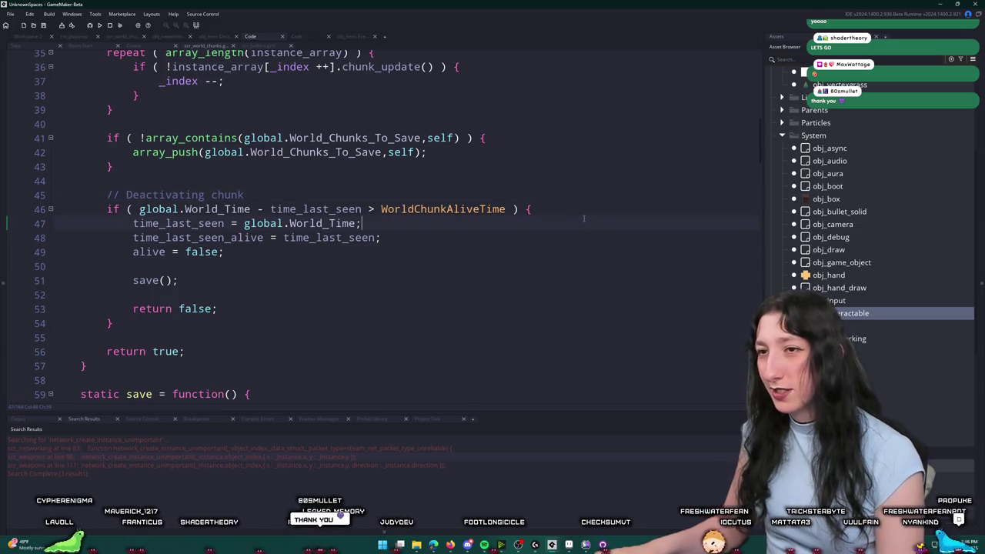
{"action": "left_click_drag", "start_coordinate": [587, 207], "coordinate": [488, 47]}
{"action": "left_click", "coordinate": [446, 112]}
{"action": "scroll", "coordinate": [423, 215], "scroll_direction": "up", "scroll_amount": 6}
{"action": "scroll", "coordinate": [423, 215], "scroll_direction": "down", "scroll_amount": 4}
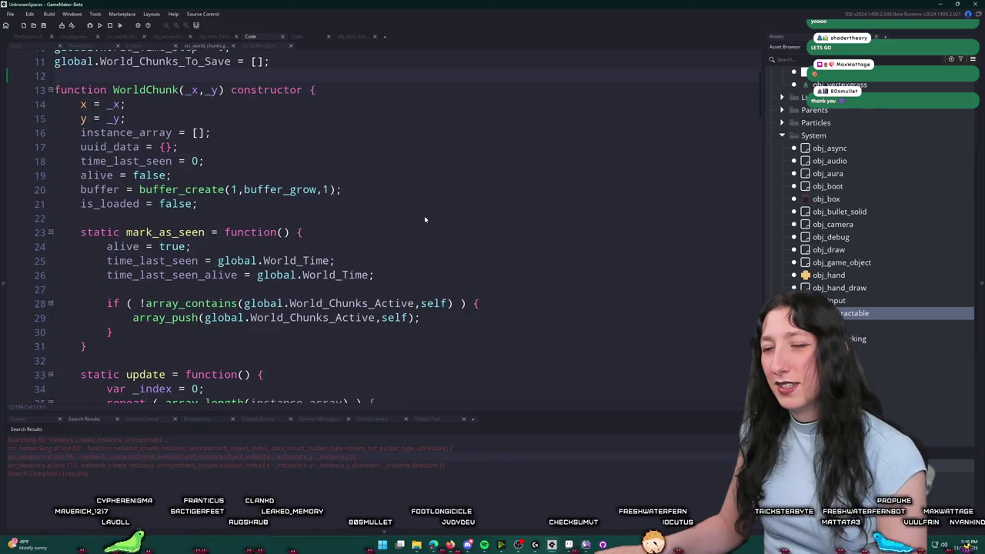
{"action": "scroll", "coordinate": [438, 283], "scroll_direction": "down", "scroll_amount": 20}
{"action": "left_click", "coordinate": [339, 340]}
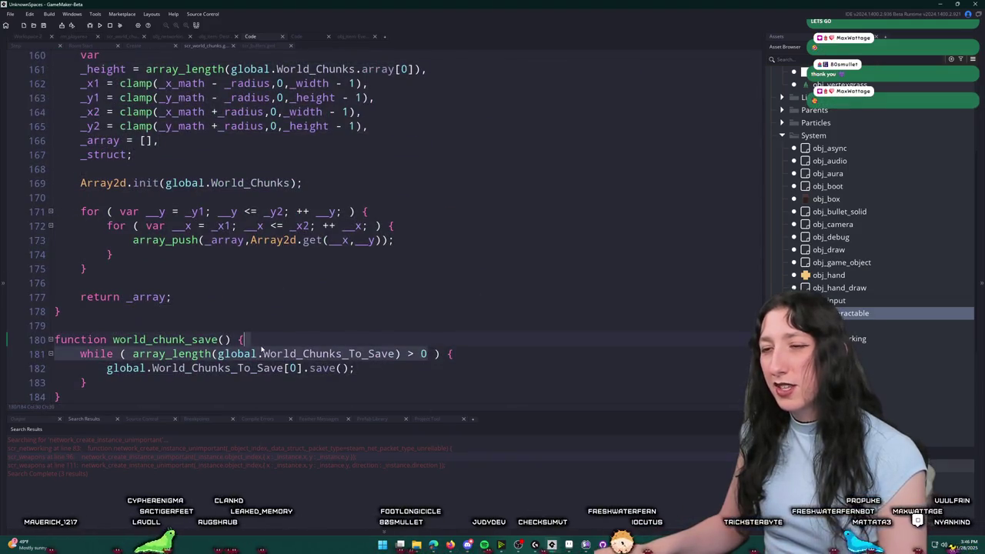
Inspect instances and _save_data in the save function, then switch to the Twitch Stream Manager.
{"action": "scroll", "coordinate": [308, 368], "scroll_direction": "up", "scroll_amount": 4}
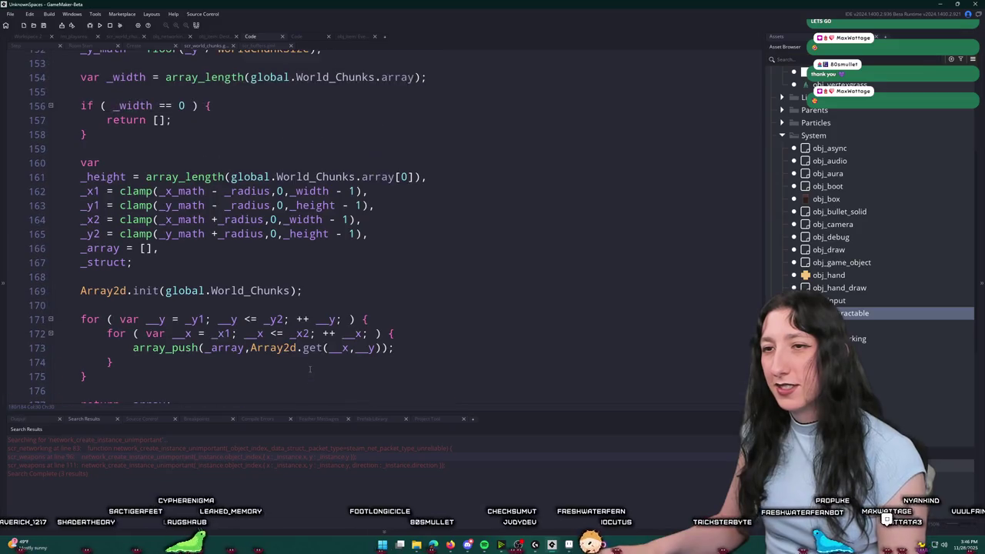
{"action": "scroll", "coordinate": [308, 367], "scroll_direction": "up", "scroll_amount": 6}
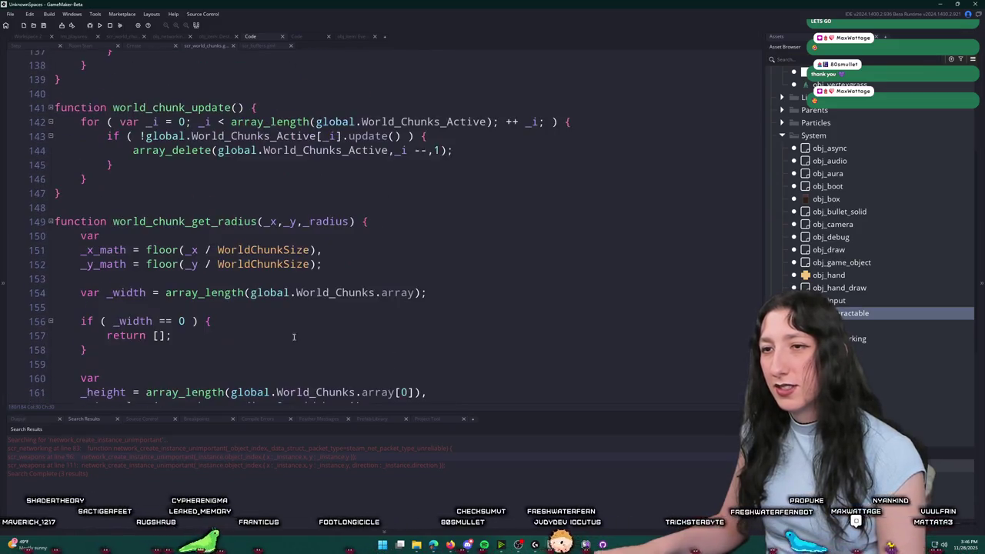
{"action": "scroll", "coordinate": [307, 367], "scroll_direction": "down", "scroll_amount": 10}
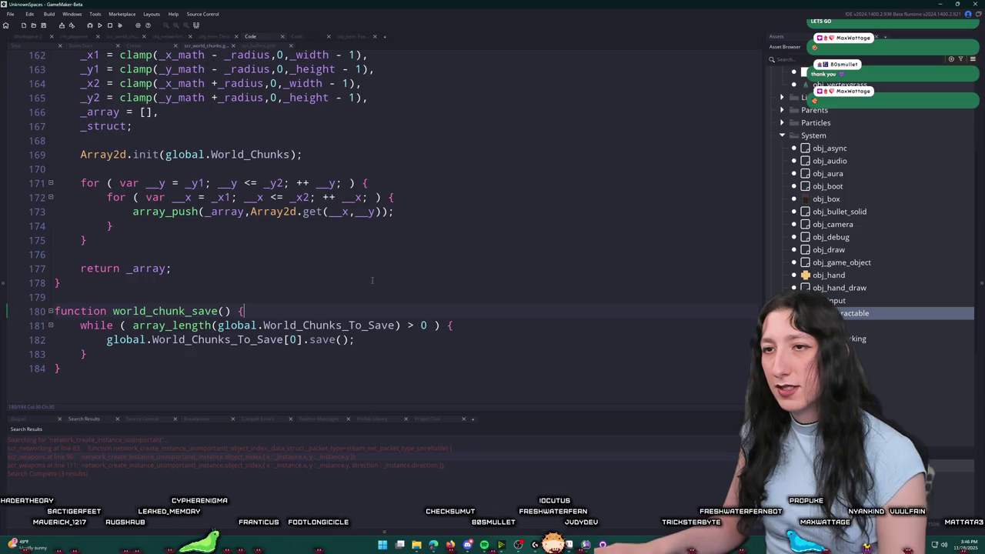
{"action": "scroll", "coordinate": [372, 280], "scroll_direction": "up", "scroll_amount": 10}
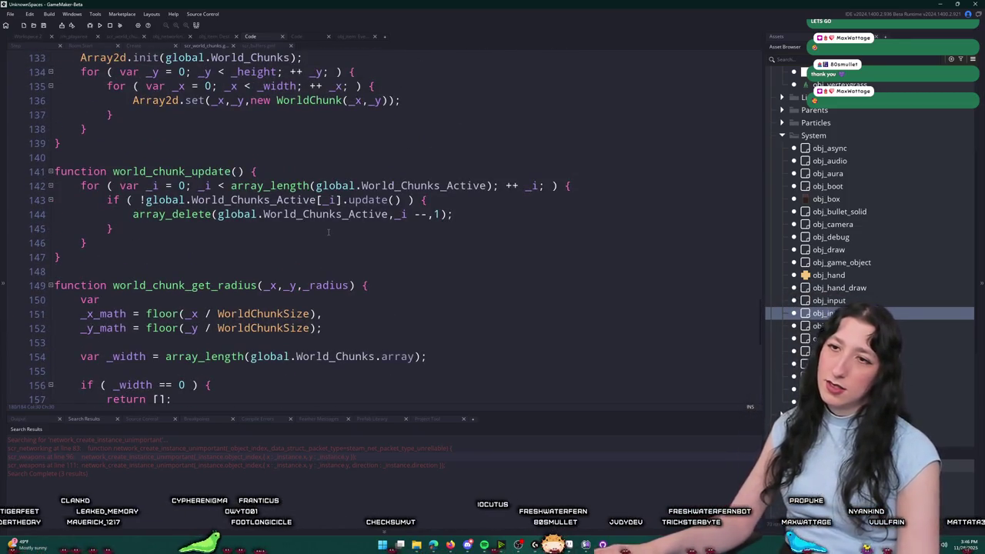
{"action": "scroll", "coordinate": [328, 232], "scroll_direction": "up", "scroll_amount": 3}
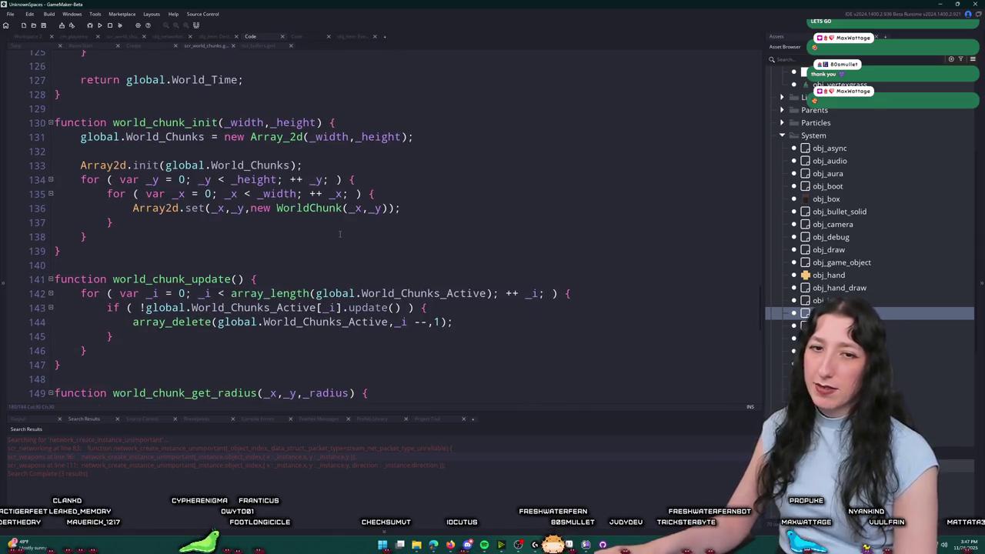
{"action": "scroll", "coordinate": [339, 234], "scroll_direction": "down", "scroll_amount": 2}
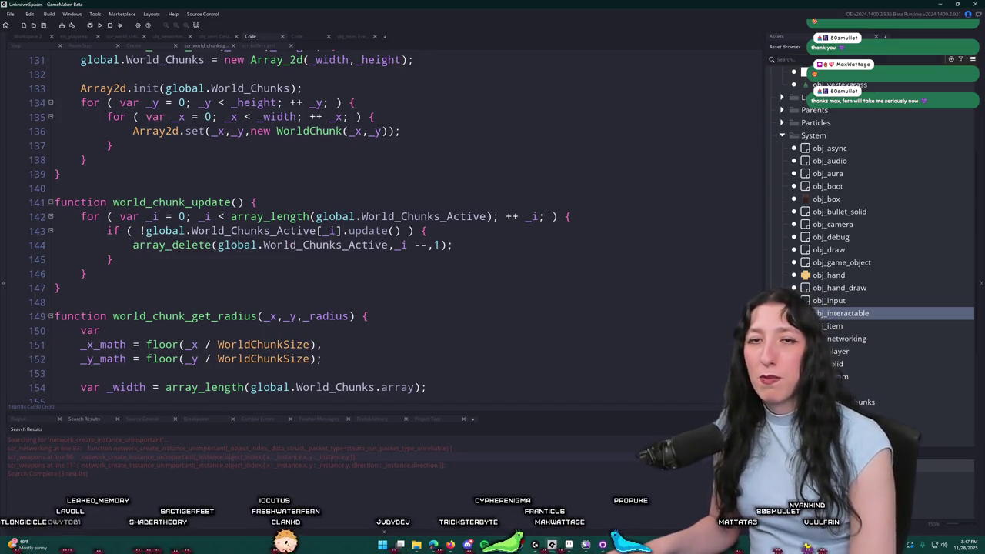
{"action": "scroll", "coordinate": [497, 162], "scroll_direction": "up", "scroll_amount": 3}
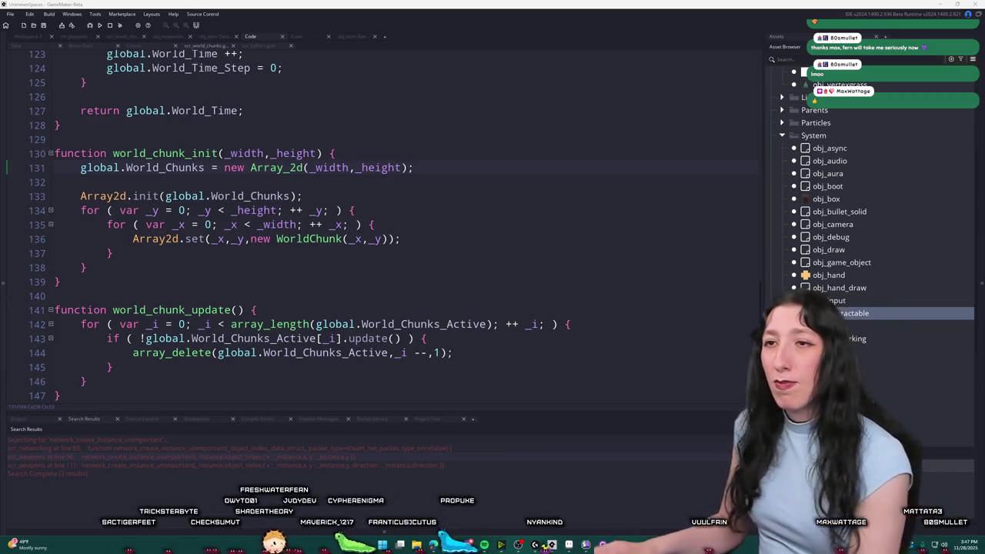
{"action": "scroll", "coordinate": [472, 186], "scroll_direction": "up", "scroll_amount": 7}
{"action": "scroll", "coordinate": [472, 186], "scroll_direction": "up", "scroll_amount": 8}
{"action": "scroll", "coordinate": [457, 148], "scroll_direction": "up", "scroll_amount": 13}
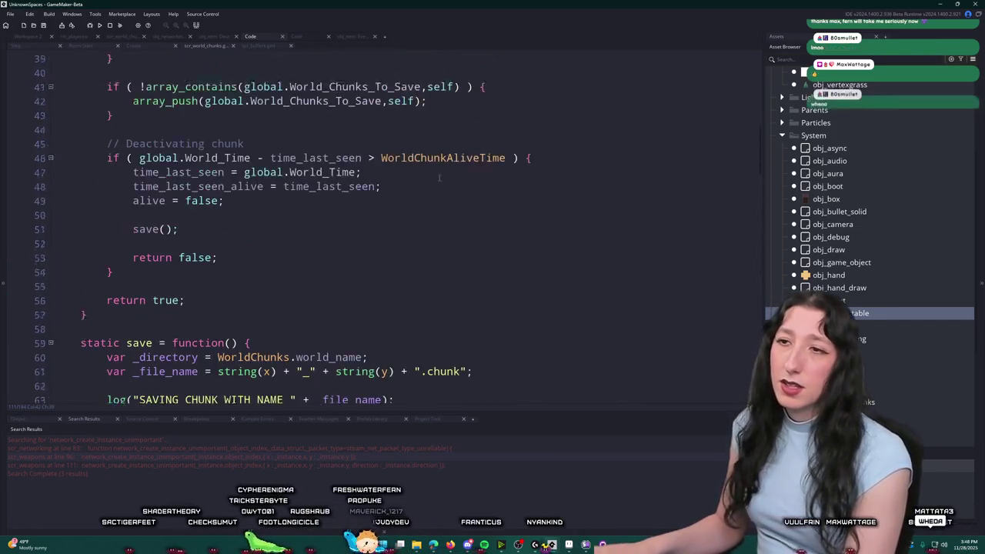
{"action": "scroll", "coordinate": [440, 179], "scroll_direction": "up", "scroll_amount": 9}
{"action": "scroll", "coordinate": [415, 200], "scroll_direction": "down", "scroll_amount": 19}
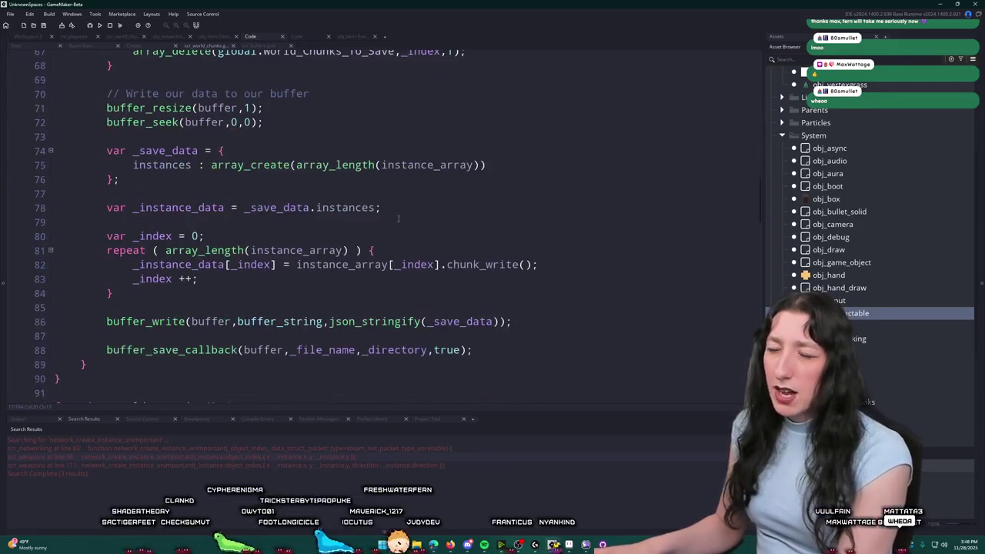
{"action": "left_click", "coordinate": [190, 165]}
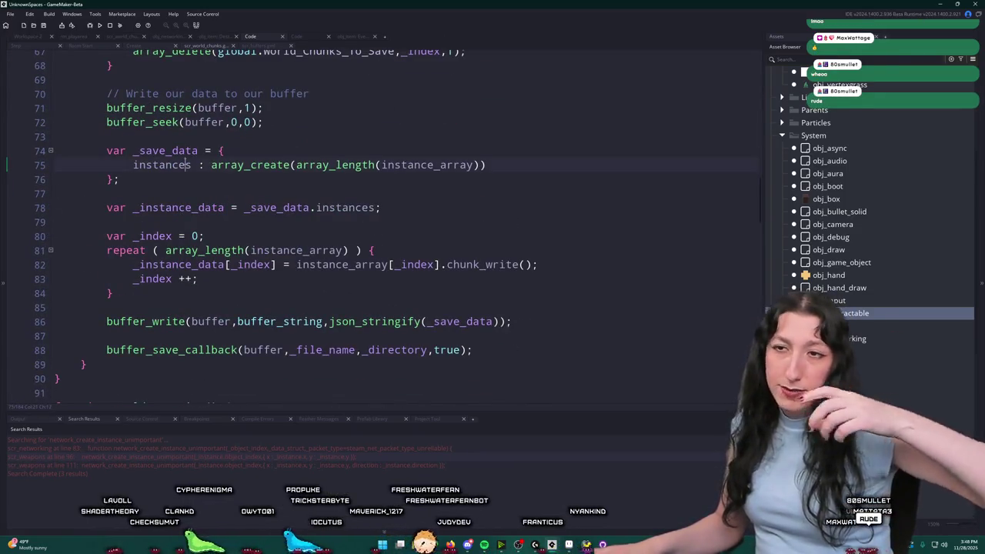
{"action": "left_click", "coordinate": [198, 151]}
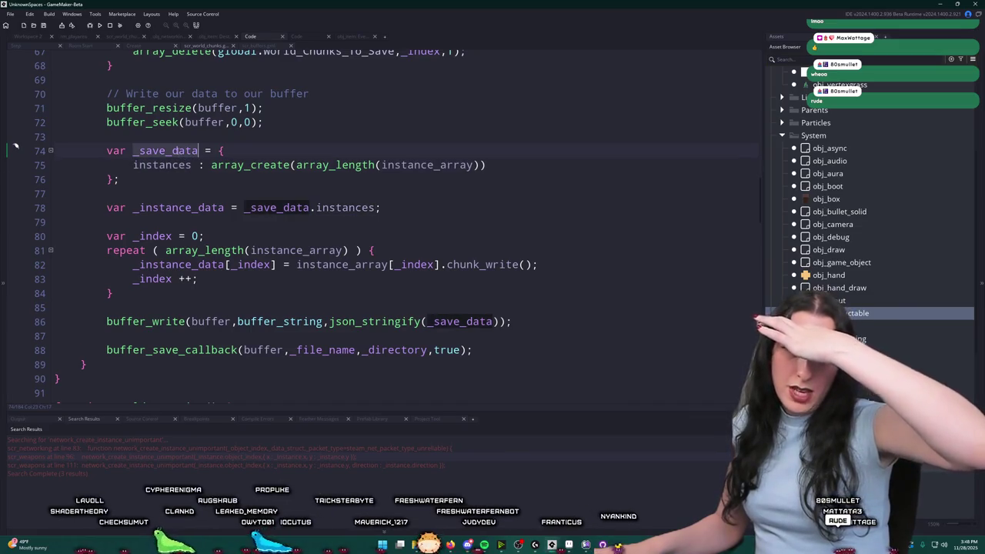
{"action": "mouse_move", "coordinate": [178, 151]}
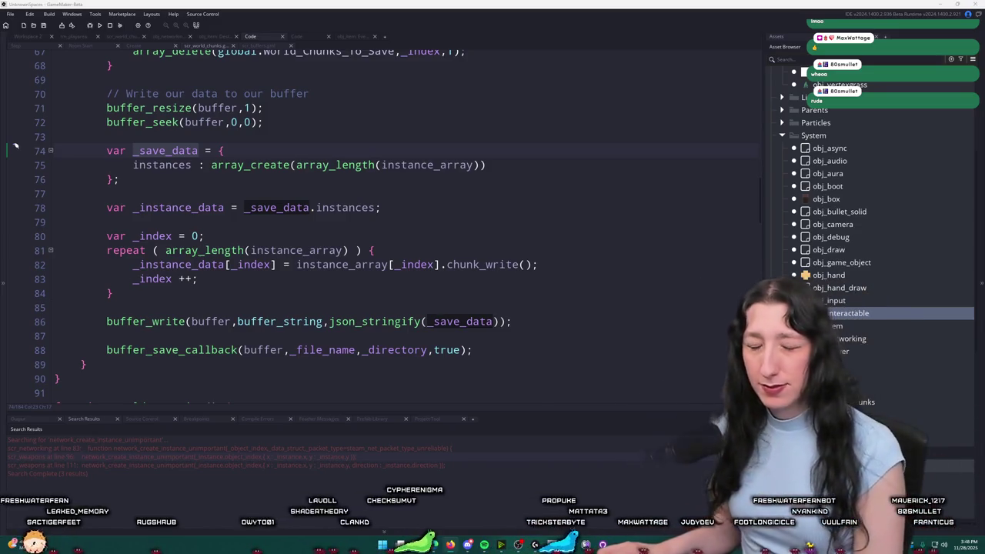
{"action": "key", "text": "alt+Tab"}
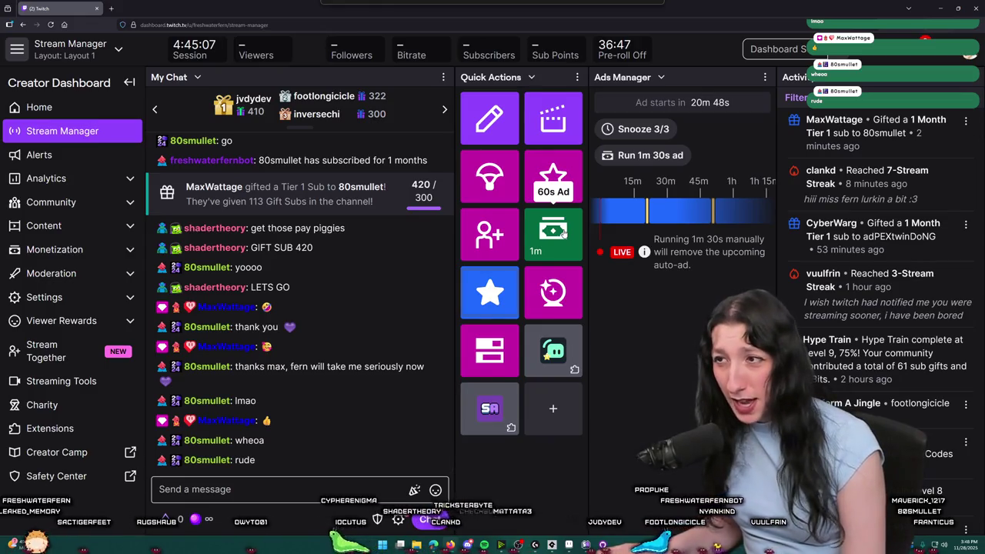
Run a 1-minute ad from the Stream Manager quick actions, then return to GameMaker.
{"action": "left_click", "coordinate": [564, 233]}
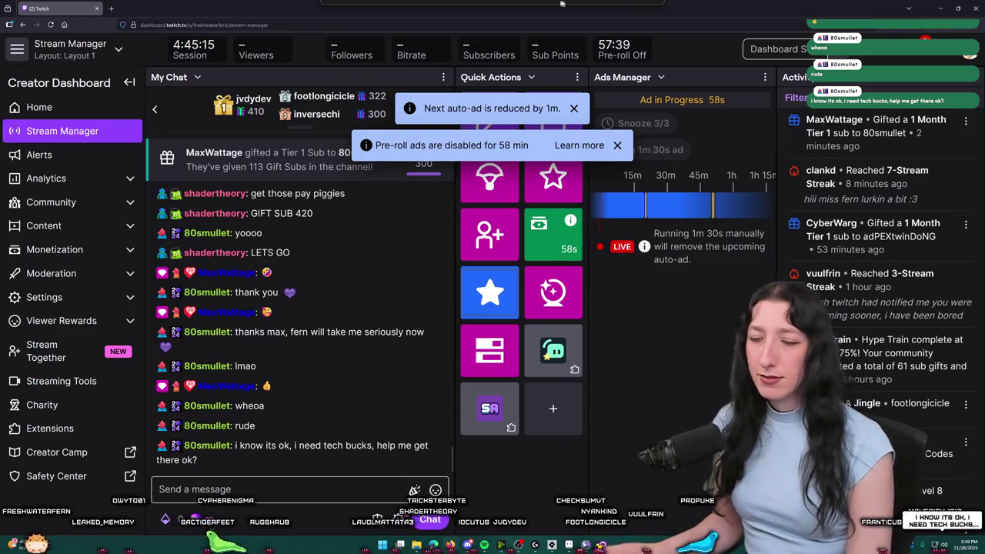
{"action": "key", "text": "alt+Tab"}
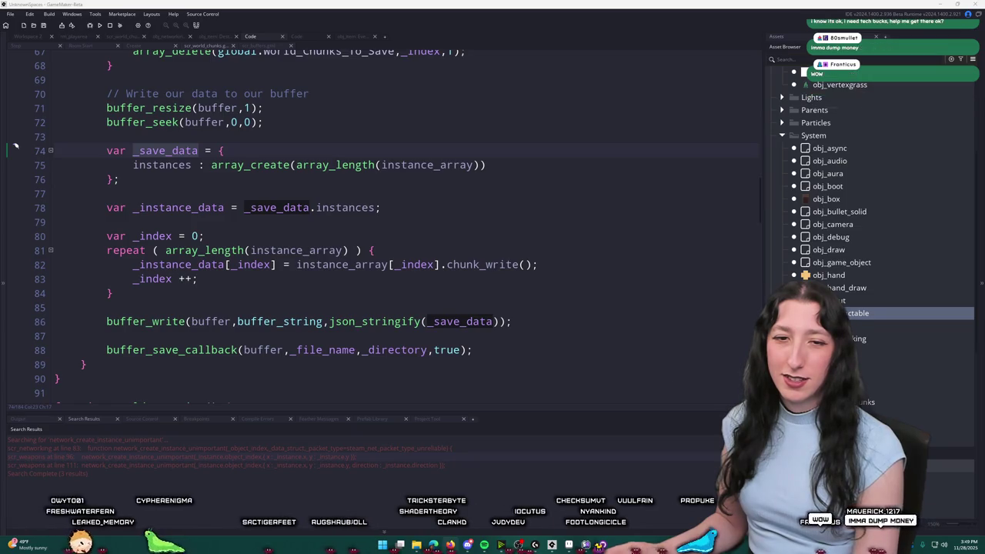
{"action": "scroll", "coordinate": [541, 240], "scroll_direction": "up", "scroll_amount": 2}
{"action": "left_click", "coordinate": [541, 240]}
{"action": "scroll", "coordinate": [531, 248], "scroll_direction": "down", "scroll_amount": 1}
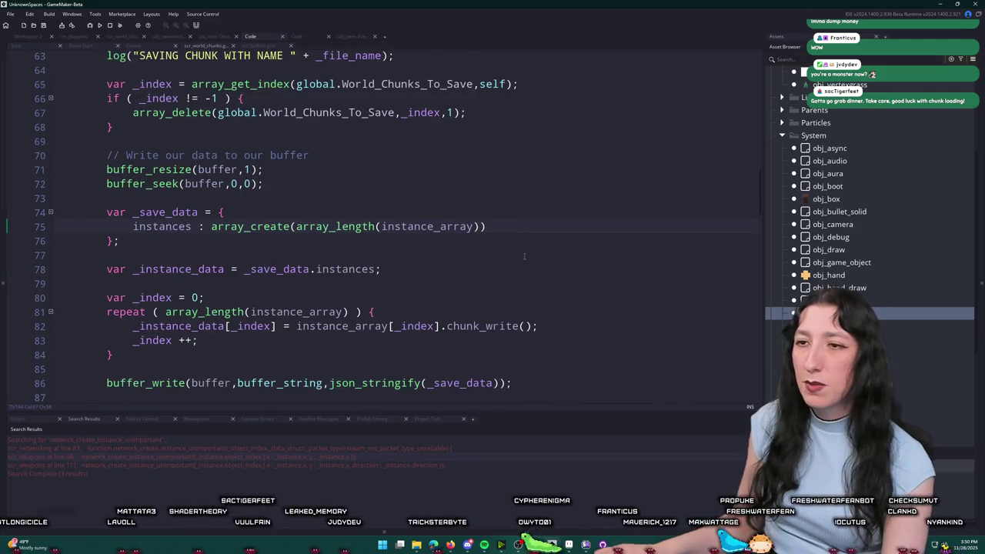
{"action": "scroll", "coordinate": [459, 198], "scroll_direction": "down", "scroll_amount": 2}
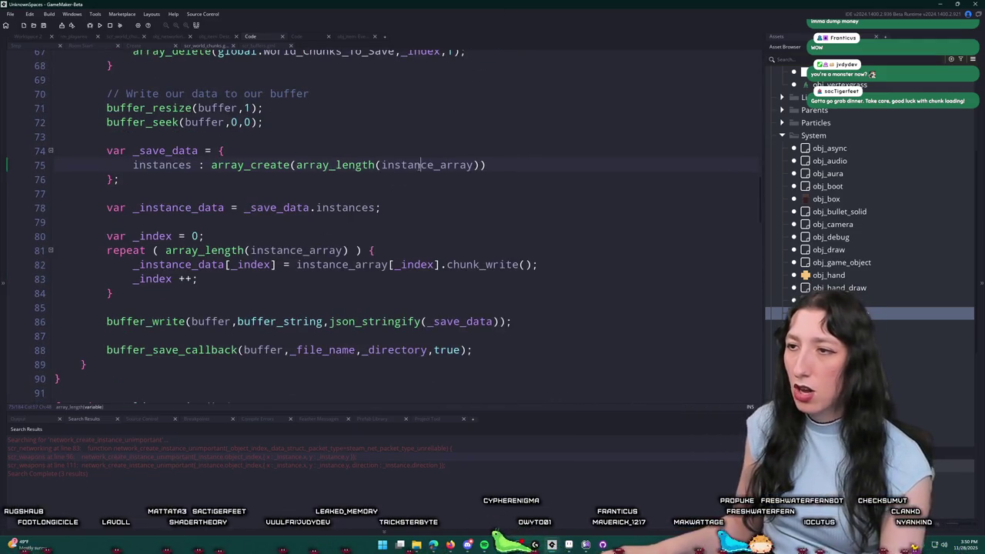
{"action": "left_click", "coordinate": [473, 165]}
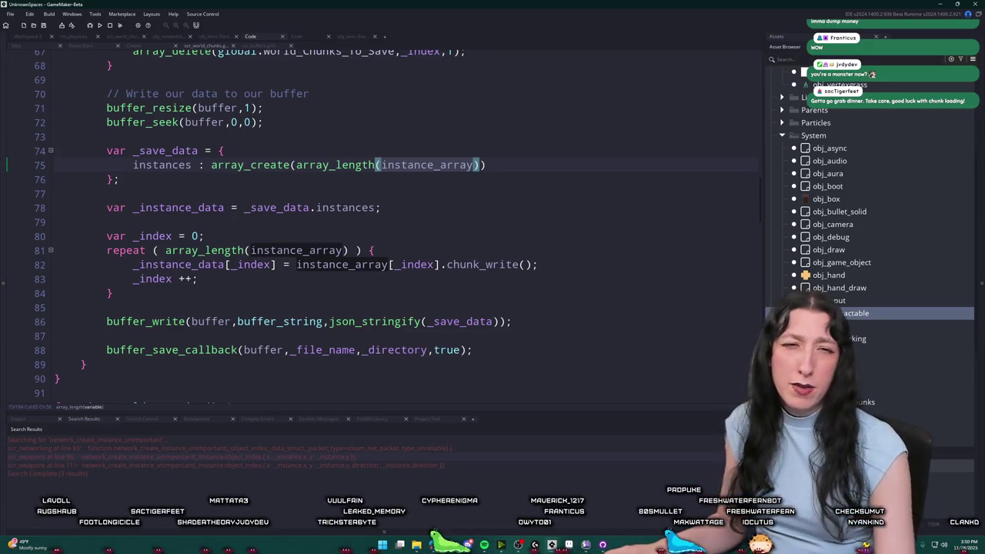
{"action": "scroll", "coordinate": [243, 254], "scroll_direction": "up", "scroll_amount": 9}
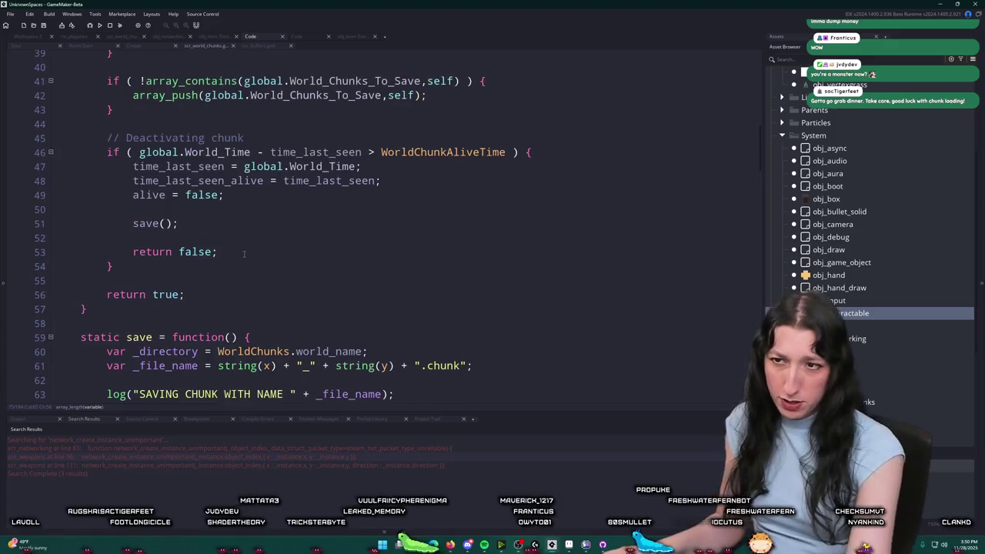
{"action": "scroll", "coordinate": [243, 254], "scroll_direction": "up", "scroll_amount": 4}
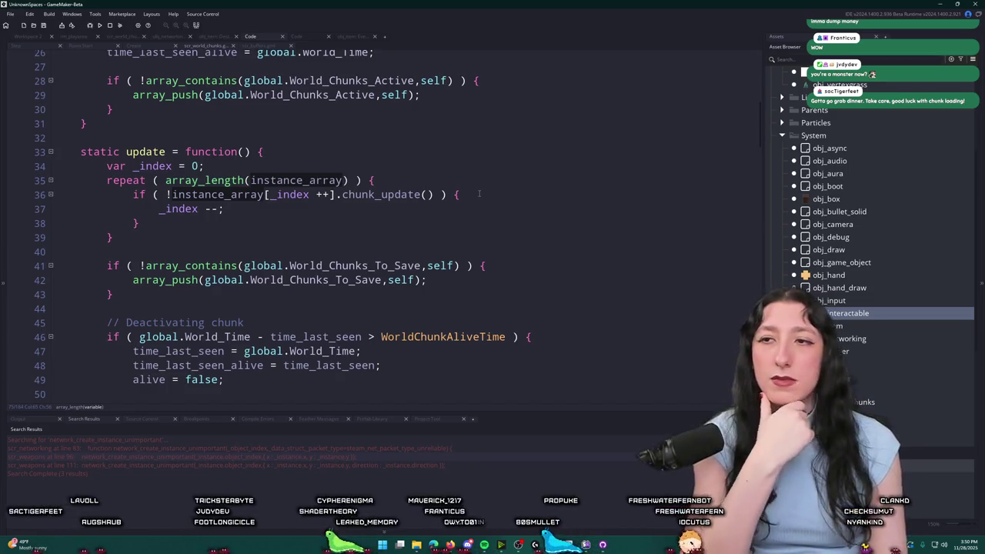
{"action": "scroll", "coordinate": [478, 194], "scroll_direction": "up", "scroll_amount": 8}
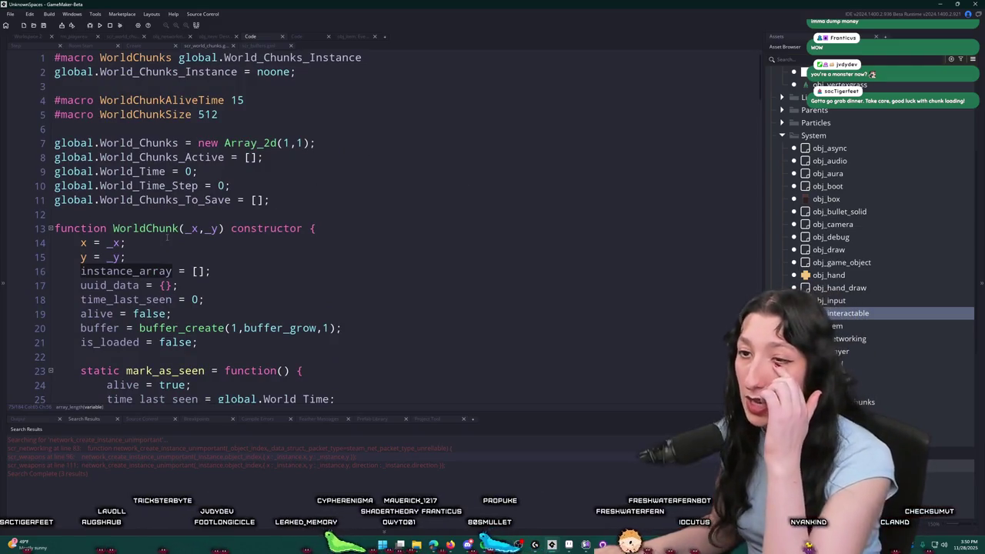
{"action": "left_click", "coordinate": [269, 266]}
Delete instance_array = []; and turn uuid_data into uuid_instance_data and uuid_chunk_data structs.
{"action": "left_click_drag", "start_coordinate": [231, 273], "coordinate": [53, 277]}
{"action": "key", "text": "BackSpace"}
{"action": "key", "text": "BackSpace"}
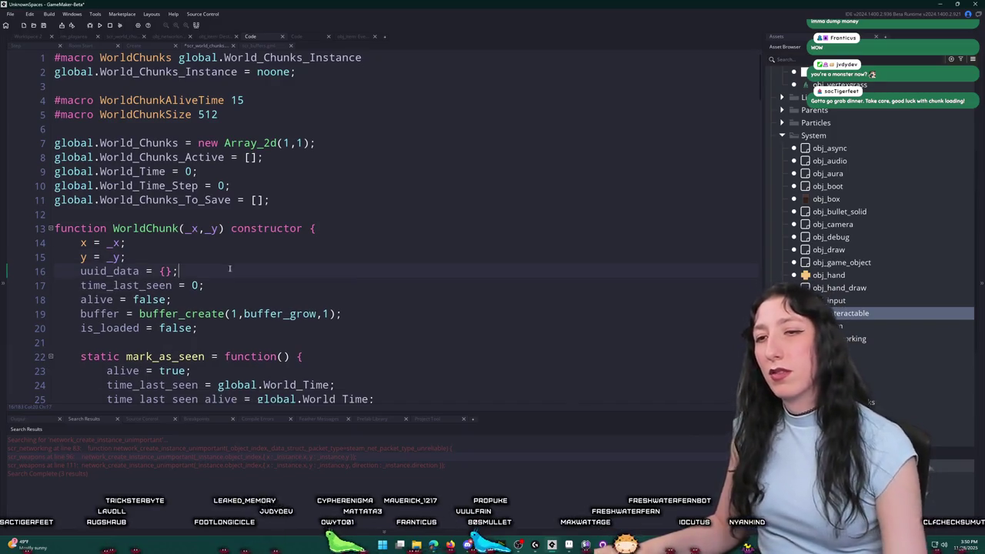
{"action": "key", "text": "ctrl+d"}
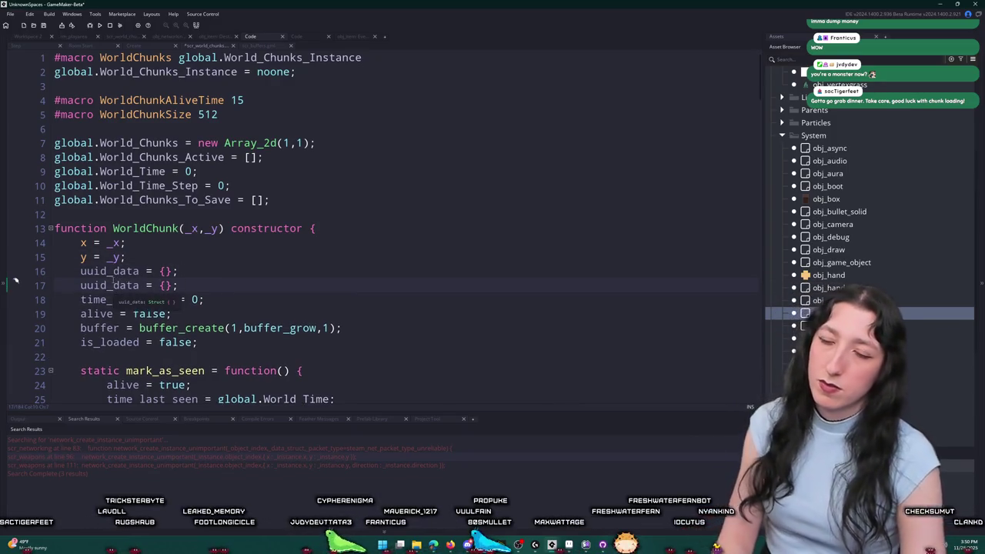
{"action": "type", "text": "instance"}
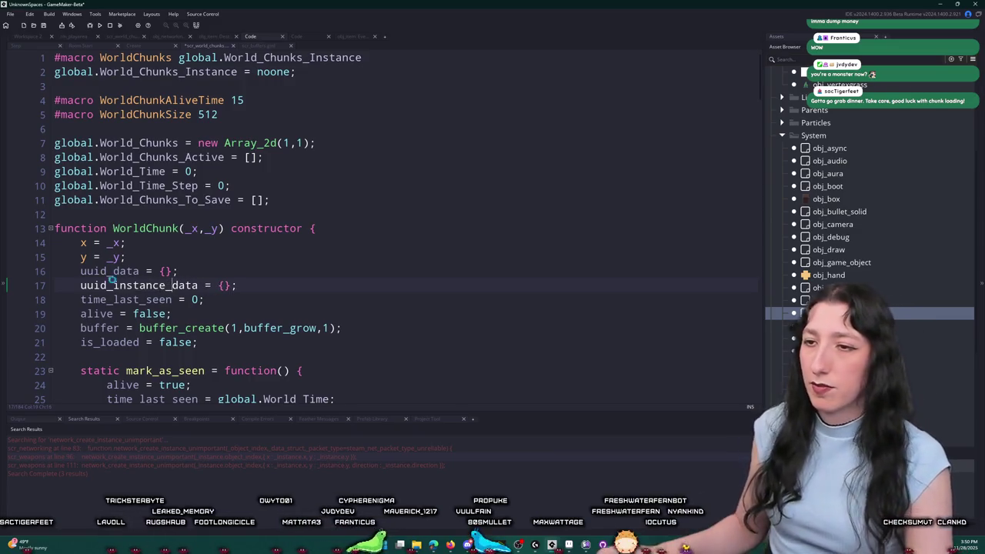
{"action": "left_click", "coordinate": [281, 288]}
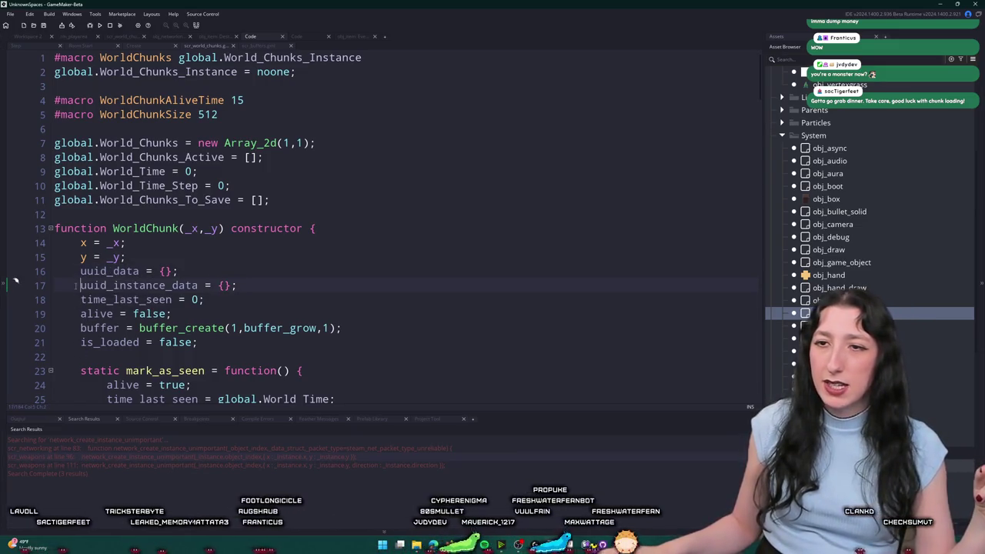
{"action": "left_click", "coordinate": [135, 279]}
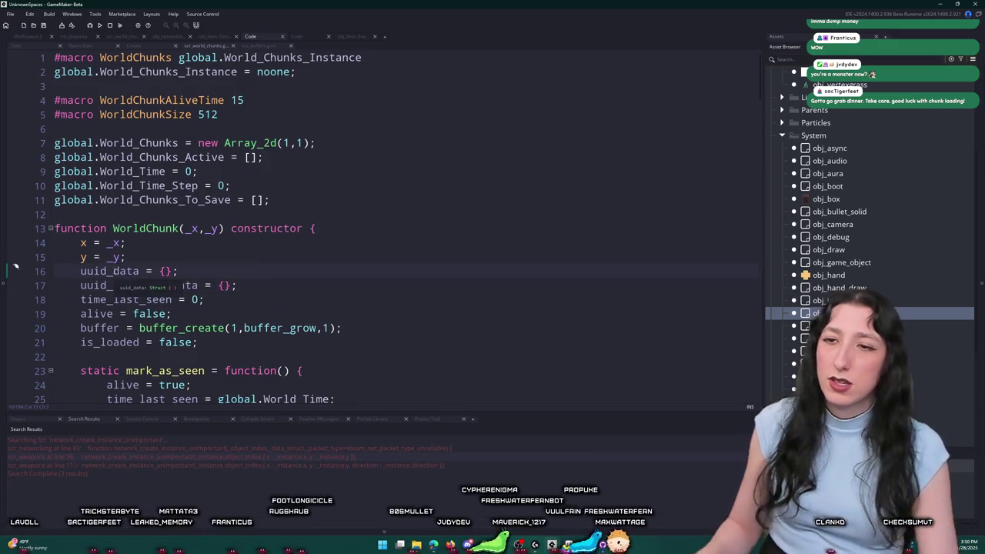
{"action": "type", "text": "cr"}
{"action": "key", "text": "BackSpace"}
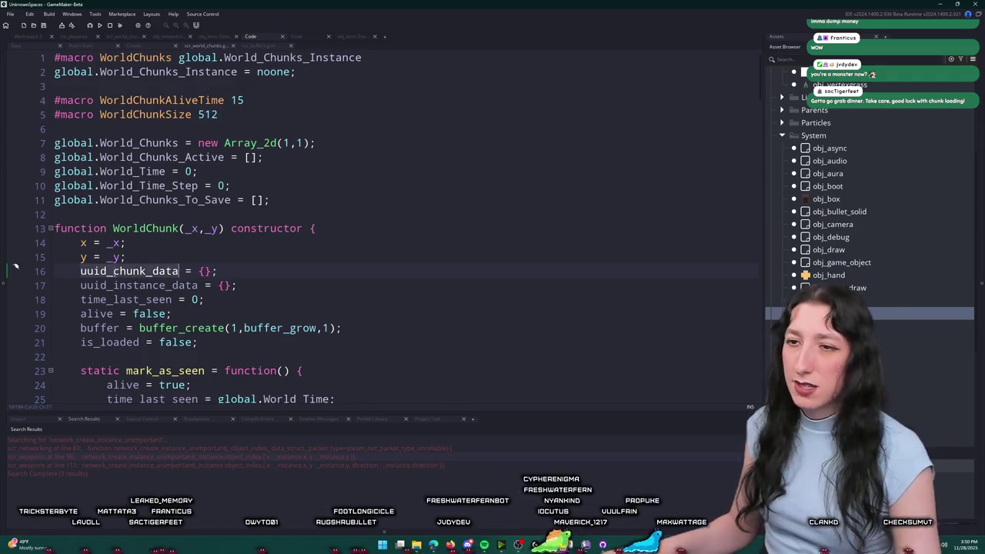
{"action": "left_click", "coordinate": [198, 285]}
{"action": "scroll", "coordinate": [198, 285], "scroll_direction": "down", "scroll_amount": 5}
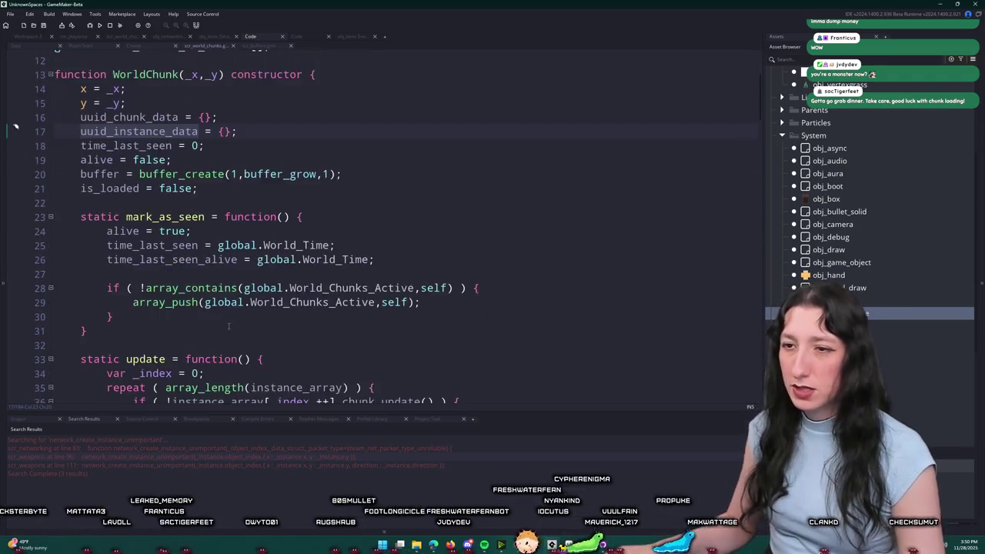
{"action": "scroll", "coordinate": [258, 273], "scroll_direction": "down", "scroll_amount": 2}
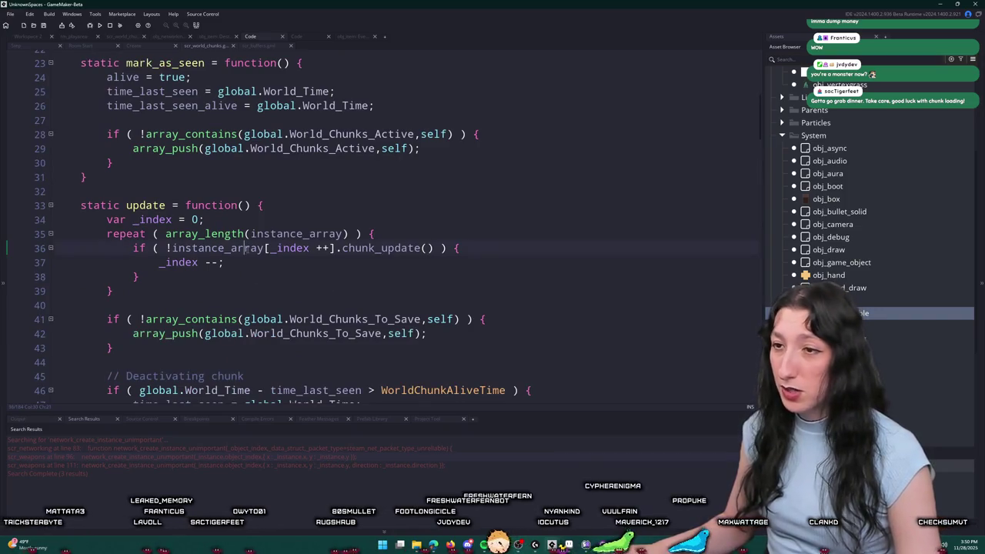
{"action": "left_click", "coordinate": [265, 247]}
{"action": "left_click", "coordinate": [302, 279]}
{"action": "scroll", "coordinate": [158, 81], "scroll_direction": "down", "scroll_amount": 2}
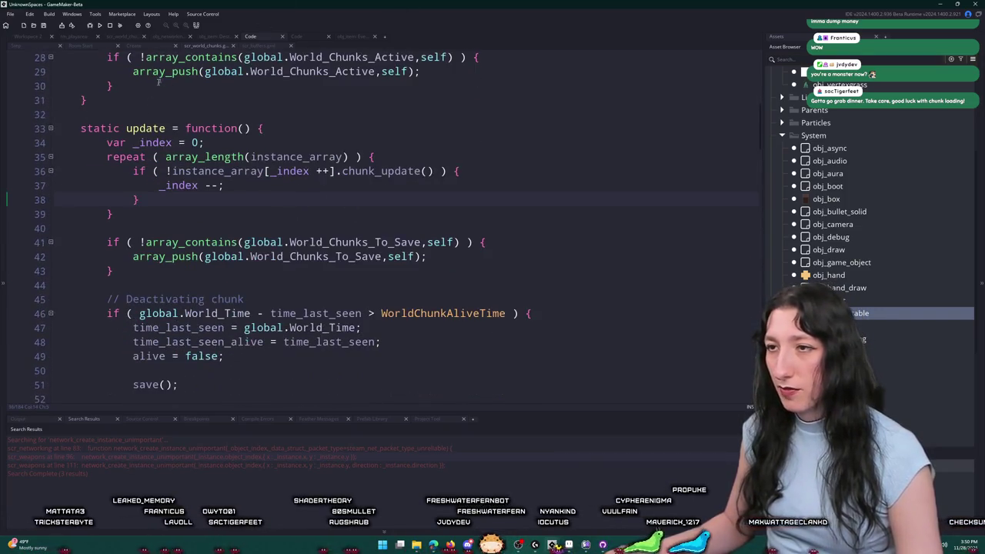
{"action": "left_click", "coordinate": [223, 143]}
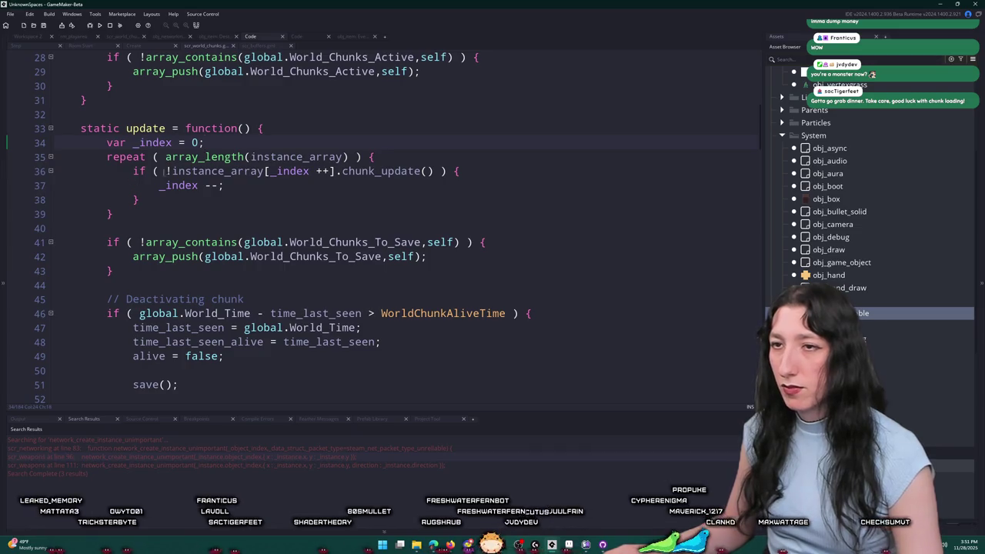
{"action": "scroll", "coordinate": [164, 171], "scroll_direction": "up", "scroll_amount": 8}
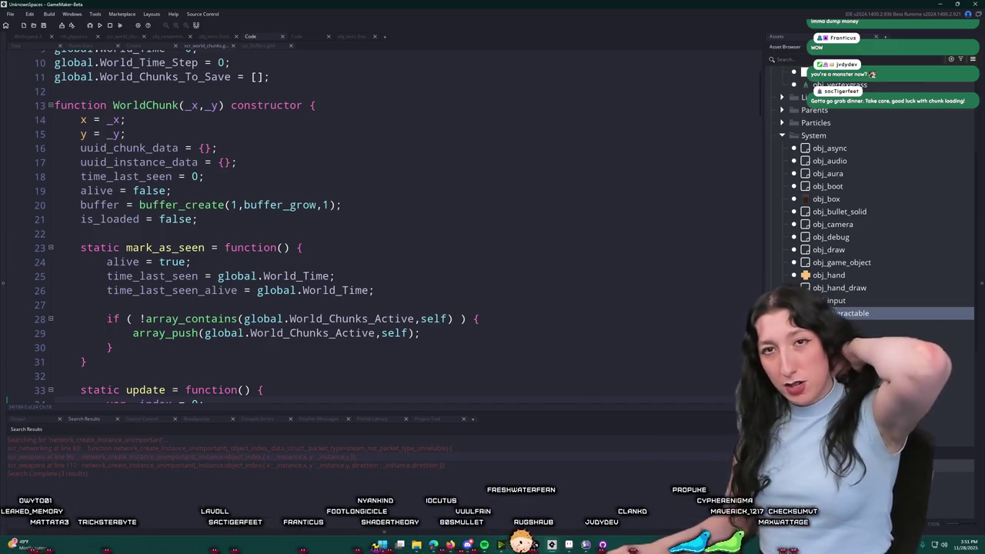
{"action": "scroll", "coordinate": [174, 175], "scroll_direction": "up", "scroll_amount": 1}
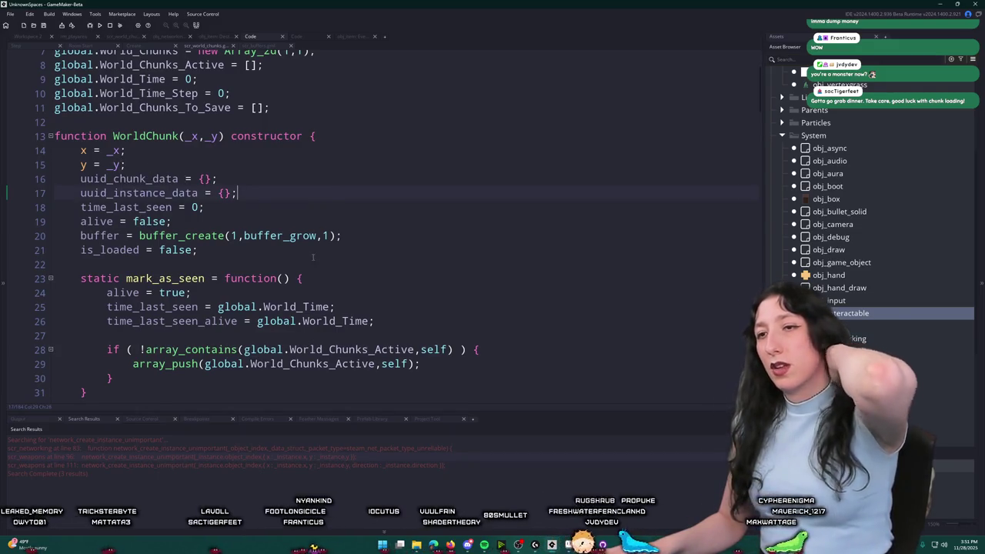
{"action": "left_click", "coordinate": [337, 246]}
{"action": "key", "text": "Return"}
{"action": "key", "text": "Return"}
Comment that uuid_instance_data tracks live instances and uuid_chunk_data holds chunk_write() data, then maximize Twitch.
{"action": "type", "text": "// uuid_instance_data keeps t"}
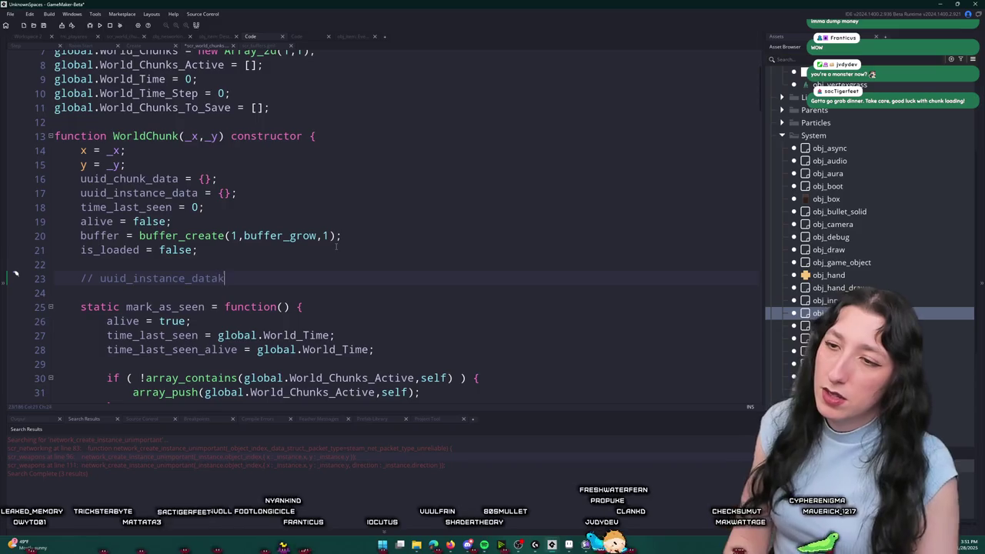
{"action": "type", "text": "rack of live in"}
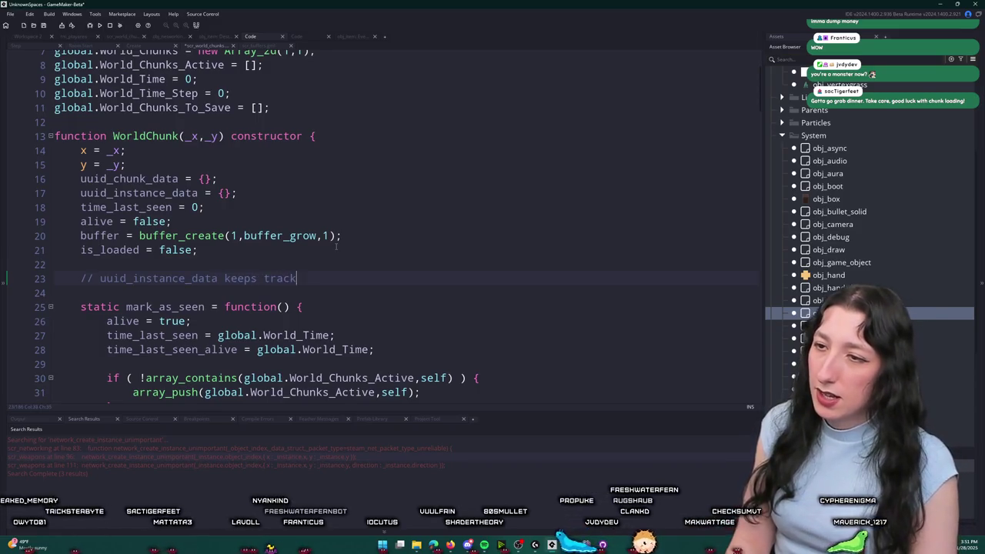
{"action": "type", "text": "stances"}
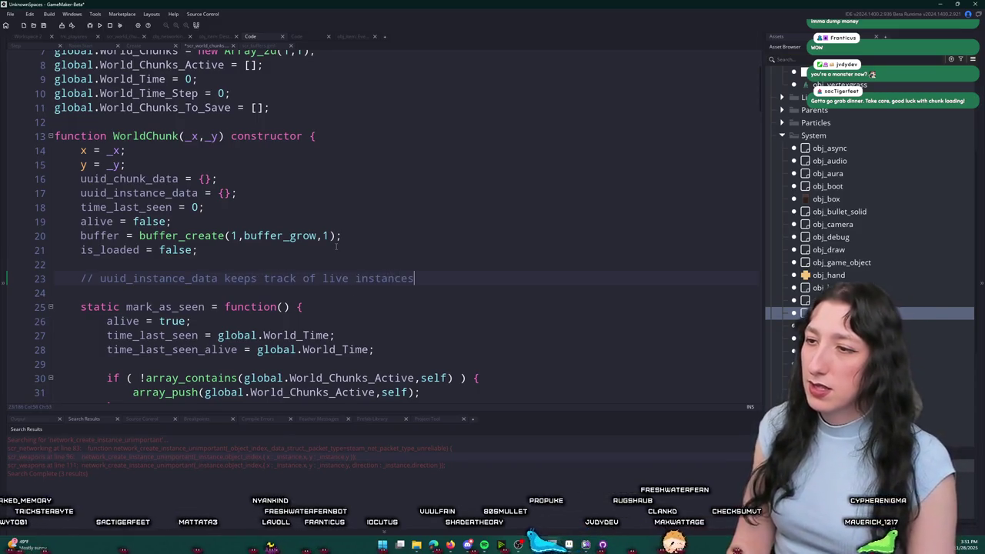
{"action": "key", "text": "Return"}
{"action": "type", "text": "// uuid_instance_data"}
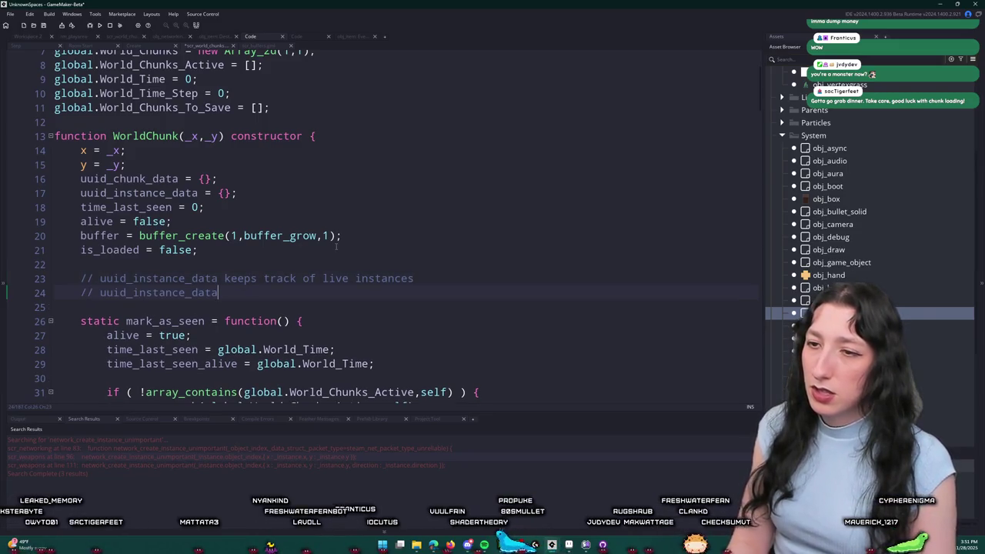
{"action": "key", "text": "BackSpace"}
{"action": "key", "text": "BackSpace"}
{"action": "key", "text": "BackSpace"}
{"action": "type", "text": "chunk_data"}
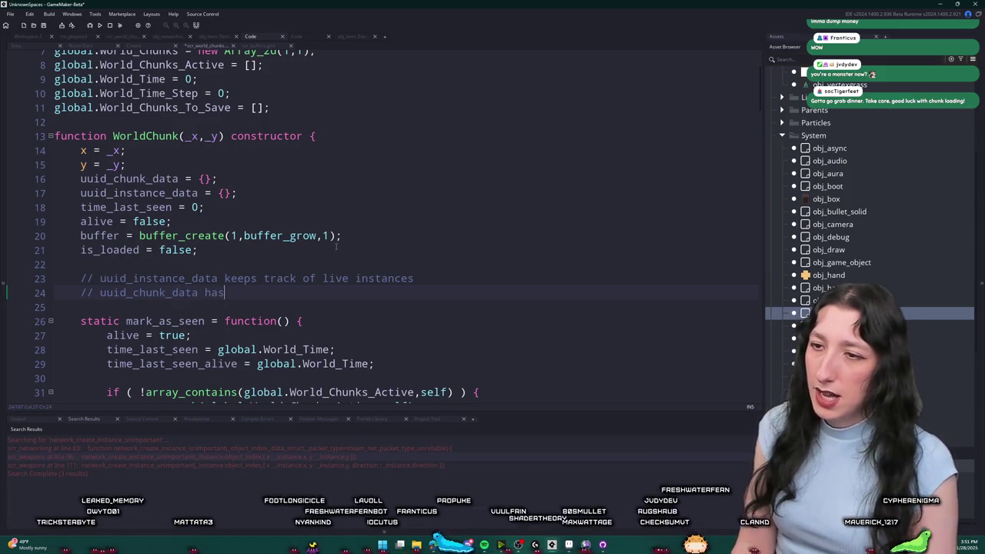
{"action": "type", "text": " has static"}
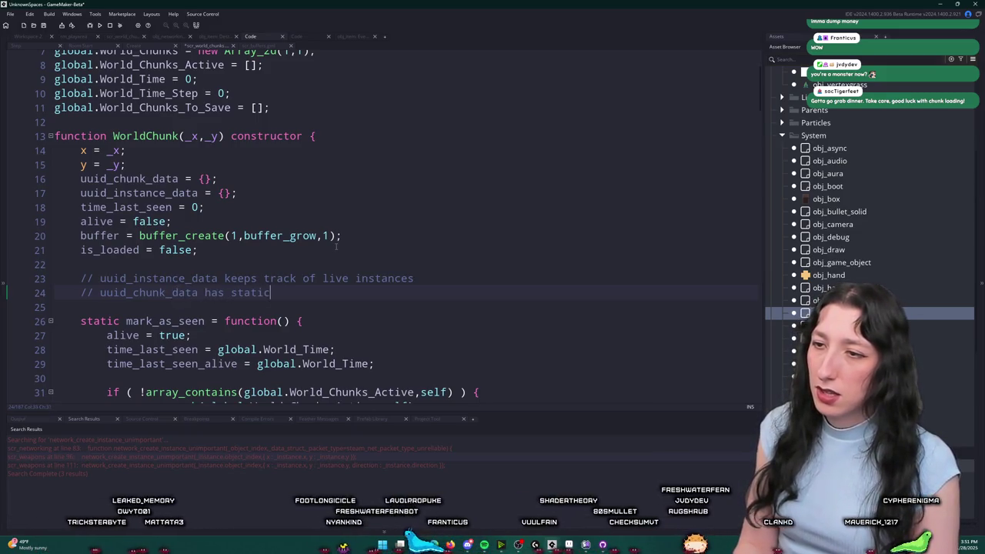
{"action": "type", "text": " data written"}
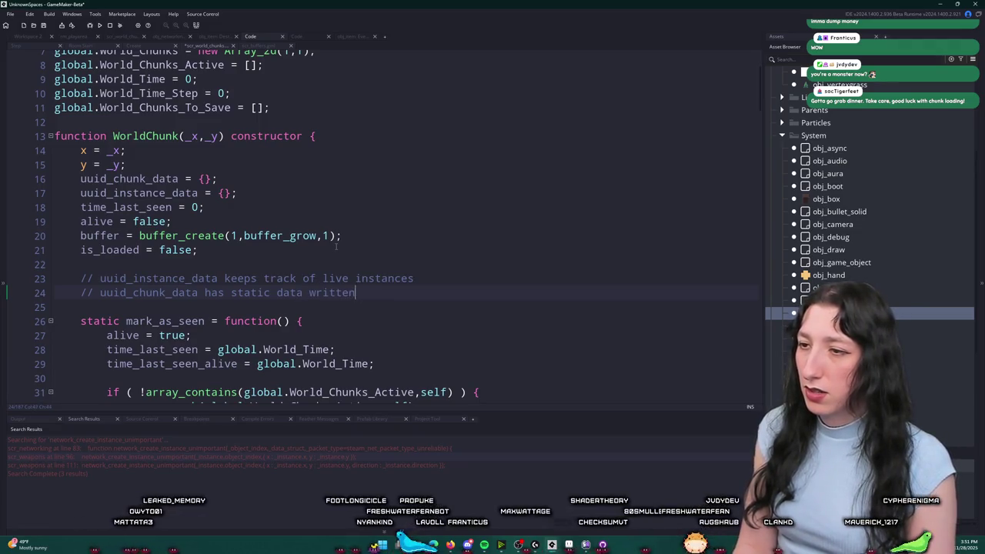
{"action": "type", "text": " with chunk_write()"}
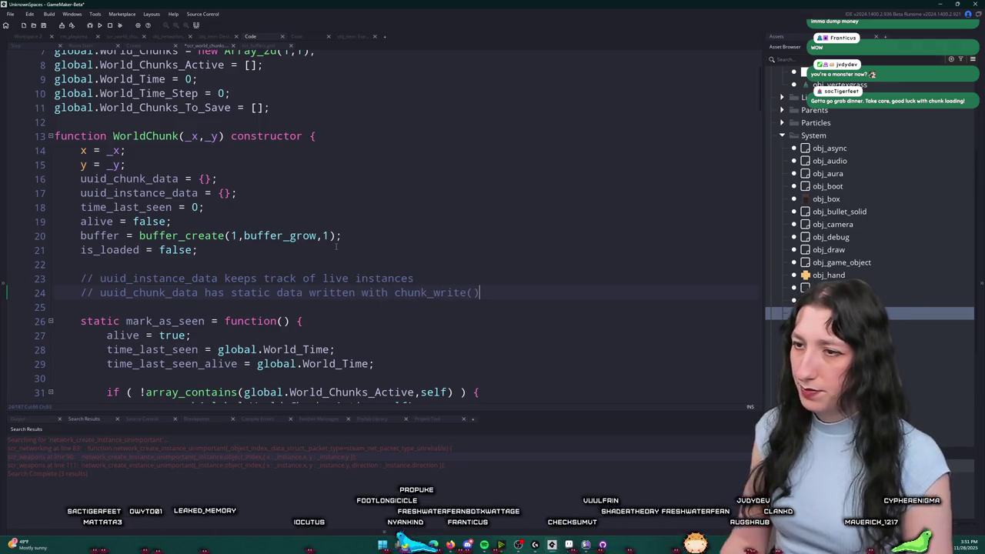
{"action": "type", "text": ", l"}
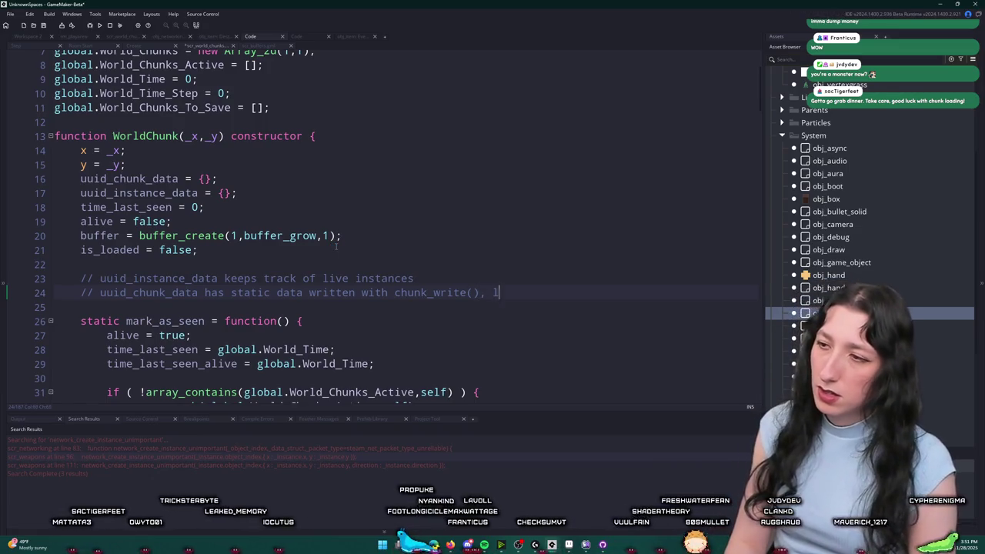
{"action": "type", "text": "ater used for bufferite(), later used for buffer"}
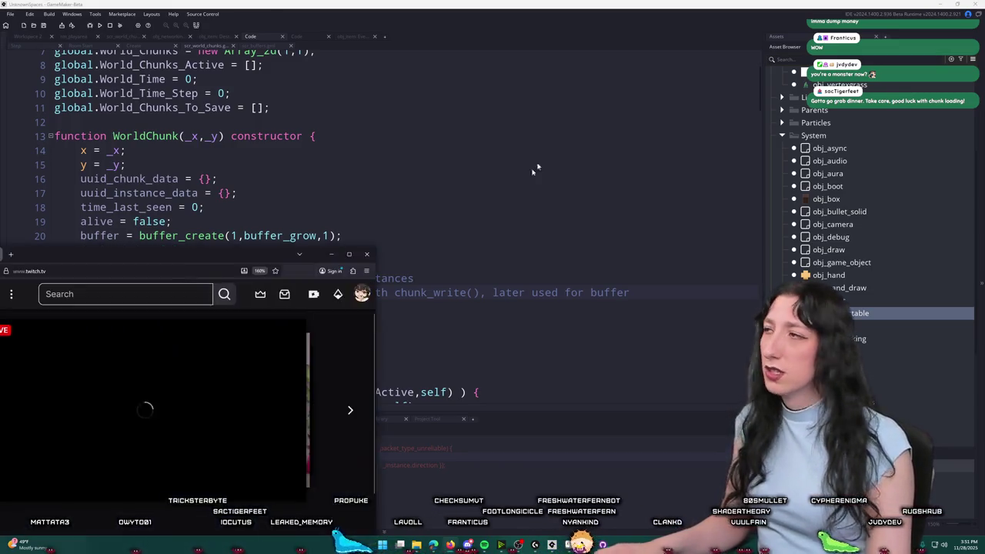
{"action": "key", "text": "super+Up"}
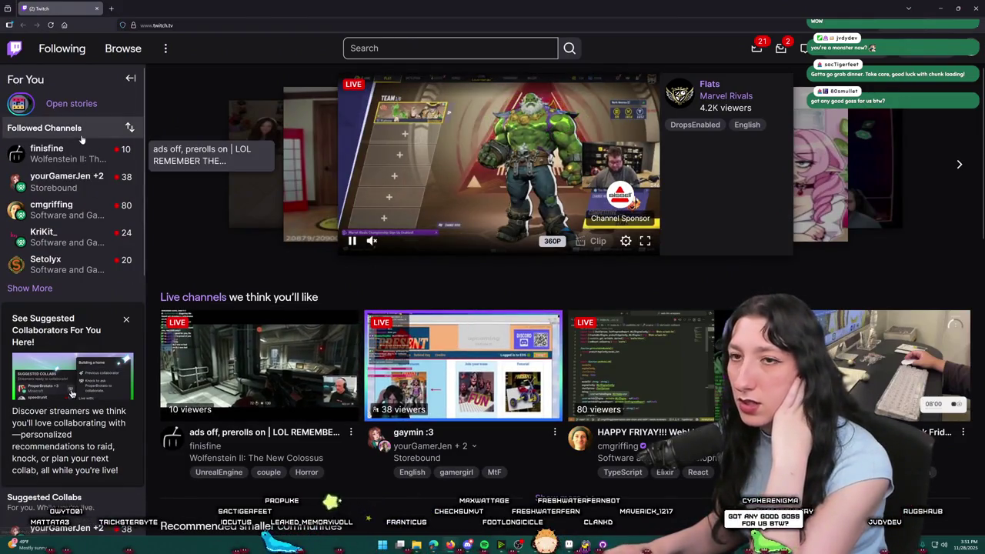
Expand Followed Channels and open the Software and Game Development category.
{"action": "left_click", "coordinate": [29, 285]}
{"action": "mouse_move", "coordinate": [29, 285]}
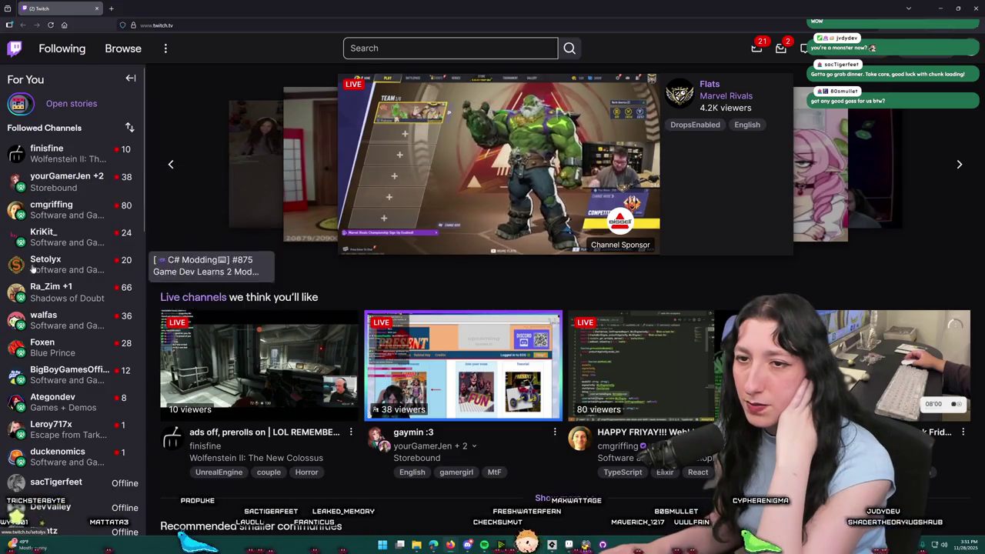
{"action": "scroll", "coordinate": [73, 336], "scroll_direction": "down", "scroll_amount": 2}
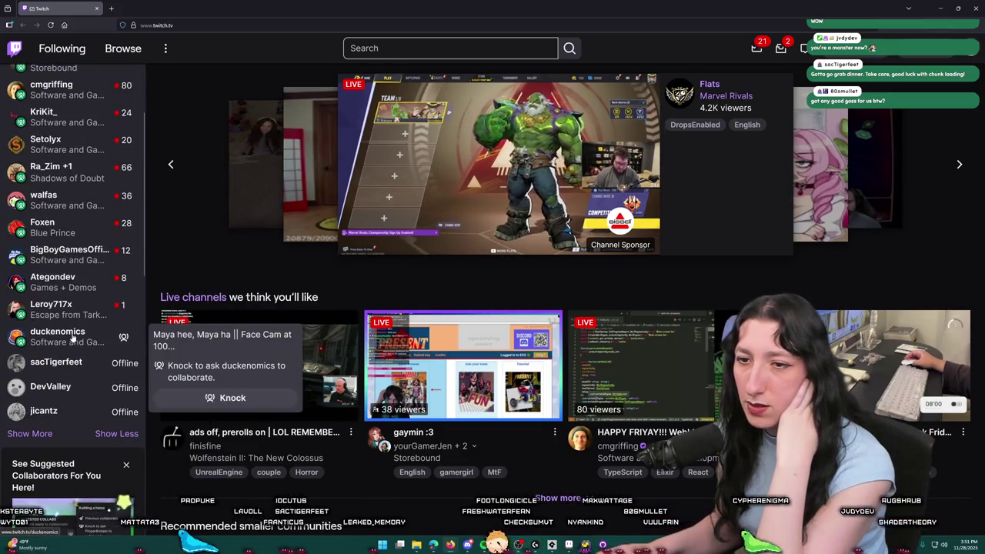
{"action": "scroll", "coordinate": [69, 335], "scroll_direction": "up", "scroll_amount": 2}
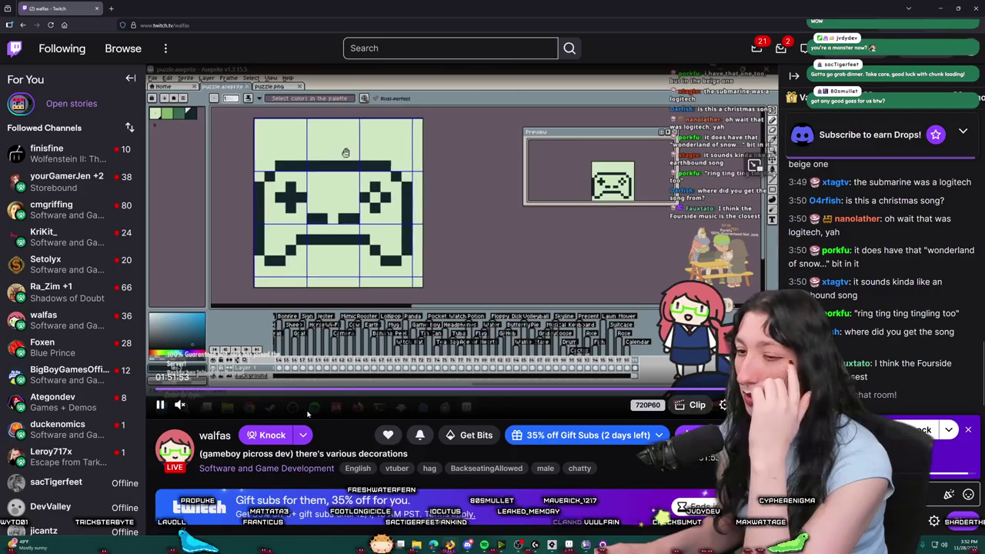
{"action": "scroll", "coordinate": [318, 414], "scroll_direction": "down", "scroll_amount": 3}
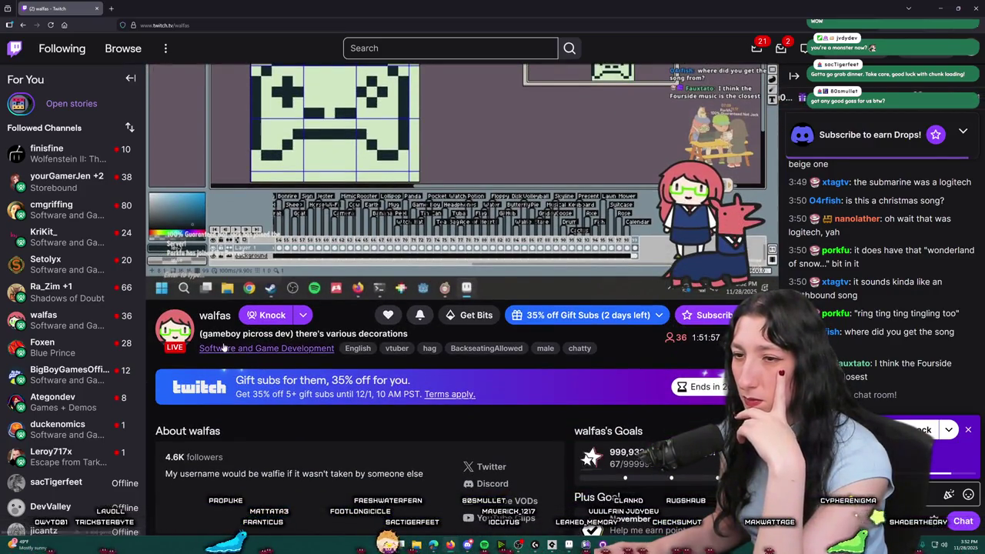
{"action": "left_click", "coordinate": [261, 348]}
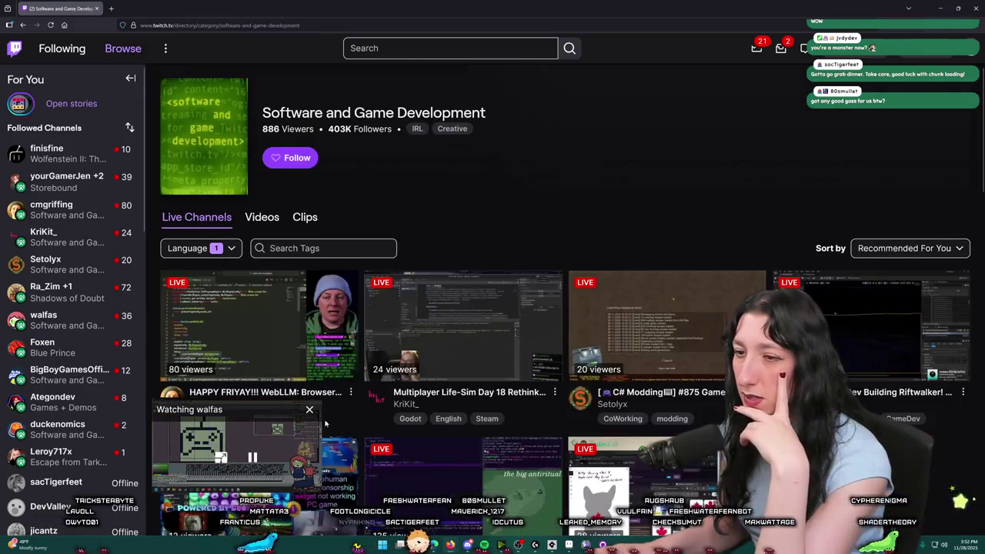
Close the mini player, browse the live channels, and open the Unreal Engine holiday-break stream.
{"action": "left_click", "coordinate": [309, 410]}
{"action": "scroll", "coordinate": [467, 372], "scroll_direction": "down", "scroll_amount": 2}
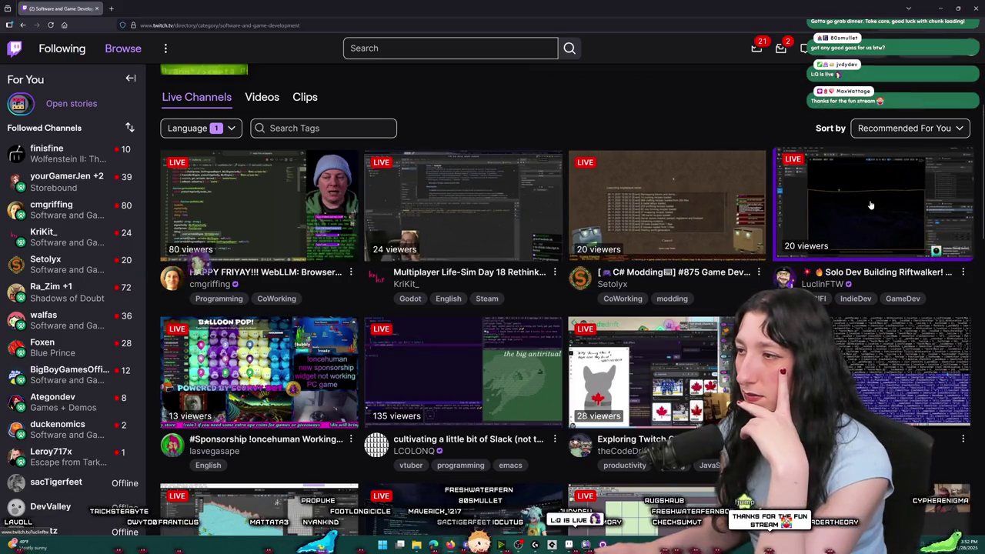
{"action": "scroll", "coordinate": [670, 96], "scroll_direction": "down", "scroll_amount": 2}
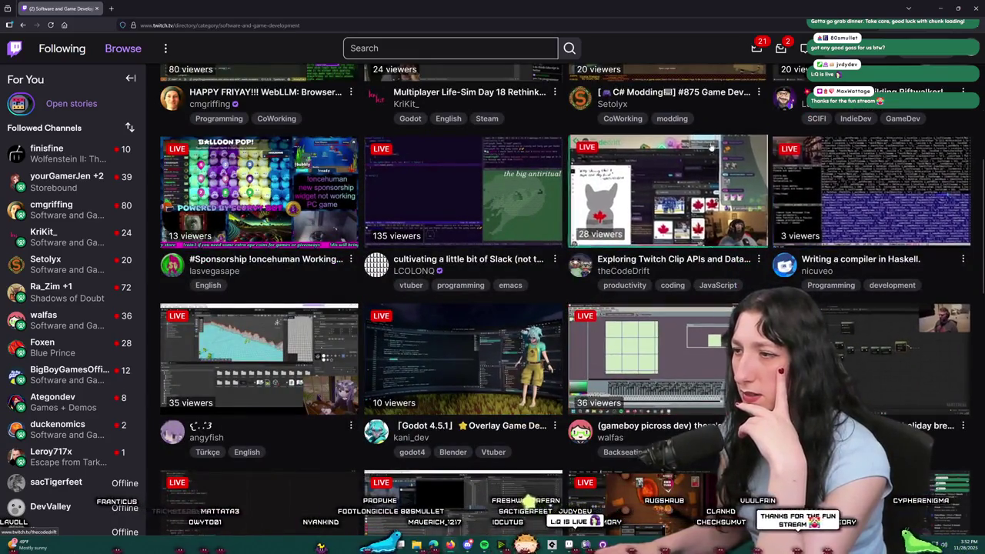
{"action": "scroll", "coordinate": [480, 371], "scroll_direction": "down", "scroll_amount": 2}
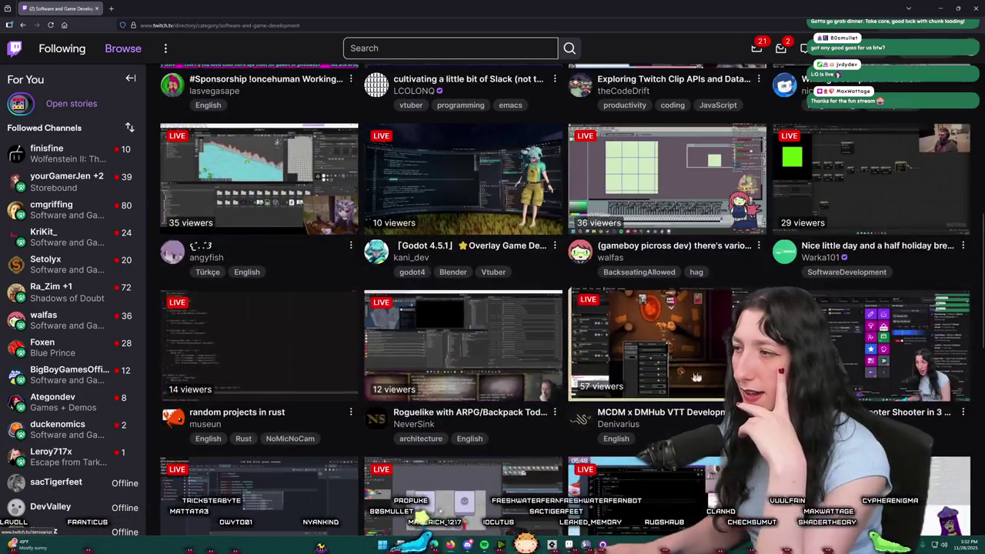
{"action": "scroll", "coordinate": [645, 363], "scroll_direction": "down", "scroll_amount": 2}
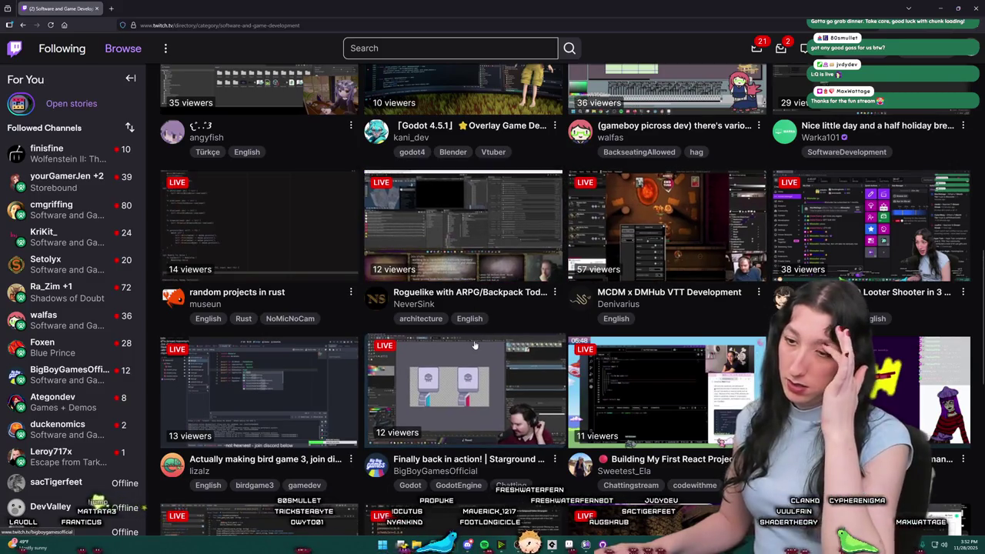
{"action": "scroll", "coordinate": [475, 345], "scroll_direction": "down", "scroll_amount": 5}
{"action": "scroll", "coordinate": [332, 277], "scroll_direction": "down", "scroll_amount": 3}
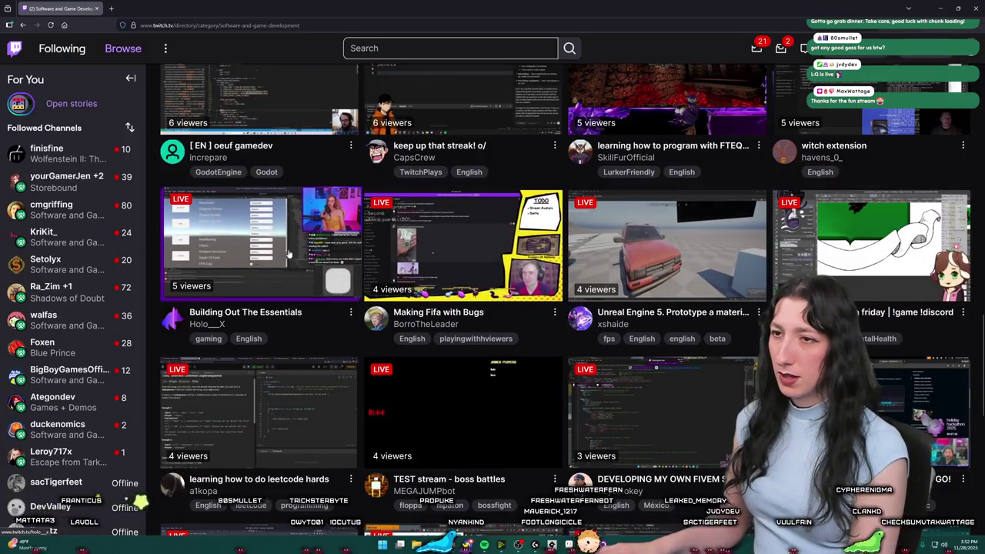
{"action": "scroll", "coordinate": [461, 277], "scroll_direction": "down", "scroll_amount": 2}
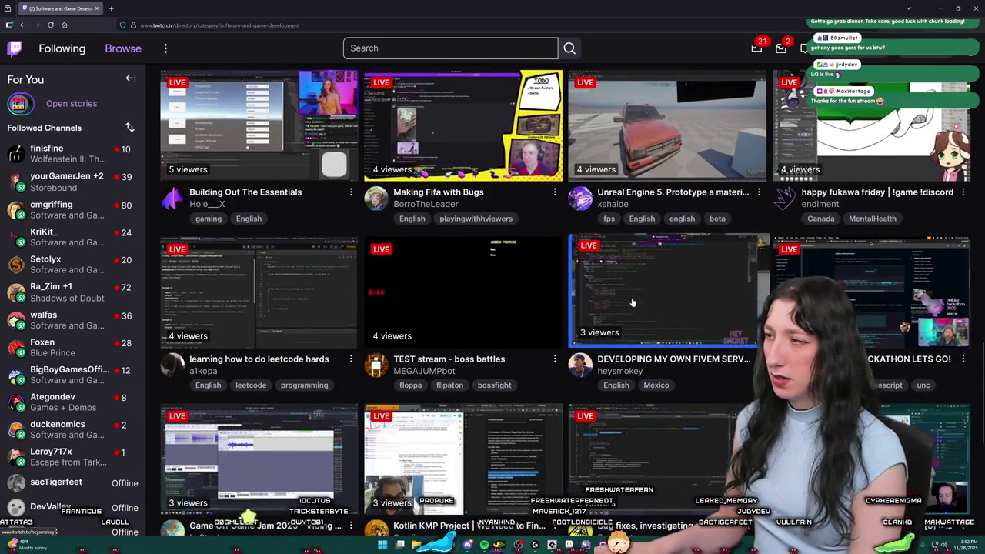
{"action": "scroll", "coordinate": [631, 302], "scroll_direction": "down", "scroll_amount": 3}
{"action": "scroll", "coordinate": [497, 372], "scroll_direction": "up", "scroll_amount": 4}
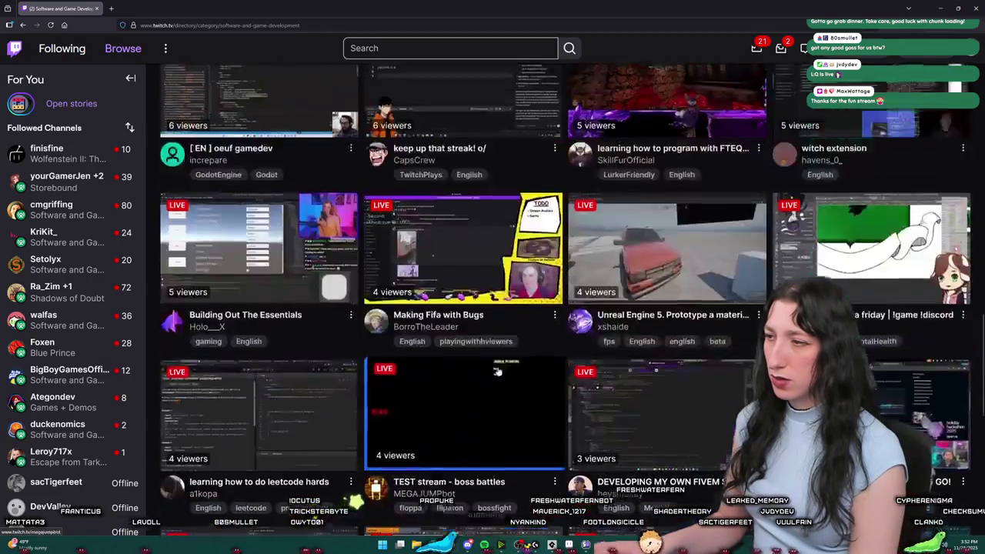
{"action": "scroll", "coordinate": [497, 372], "scroll_direction": "up", "scroll_amount": 8}
{"action": "scroll", "coordinate": [649, 143], "scroll_direction": "down", "scroll_amount": 2}
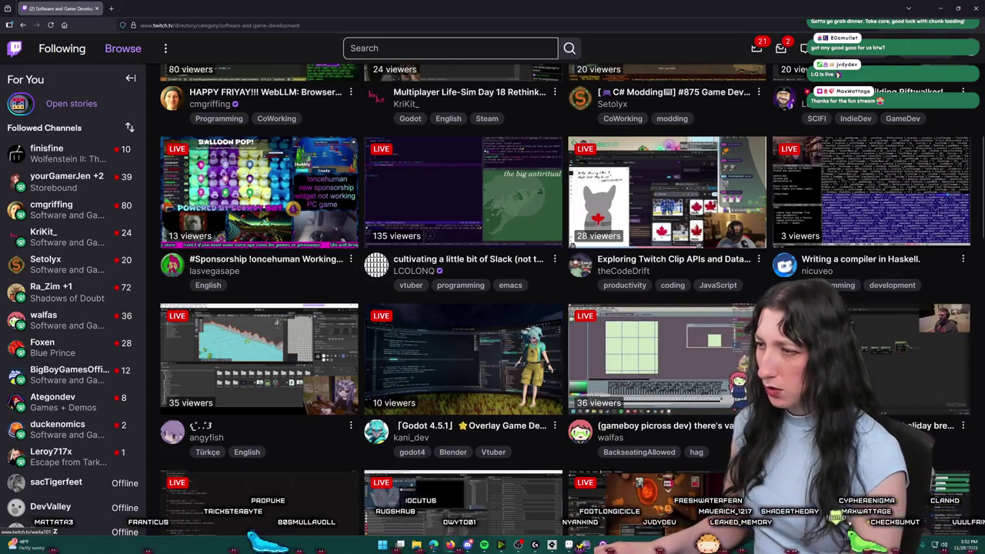
{"action": "left_click", "coordinate": [900, 346]}
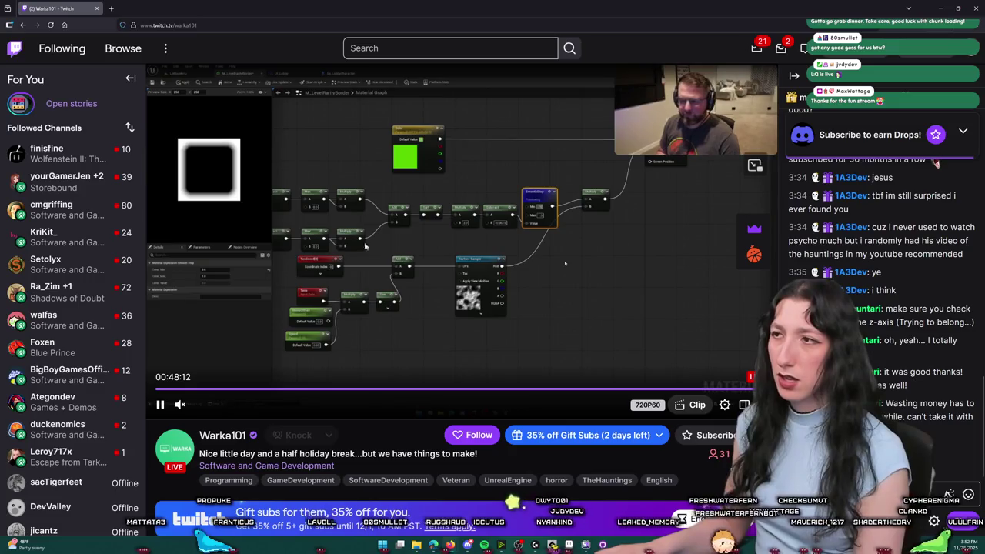
Check the streamer's X profile, close it, and return to the Unreal Engine stream.
{"action": "scroll", "coordinate": [397, 251], "scroll_direction": "down", "scroll_amount": 2}
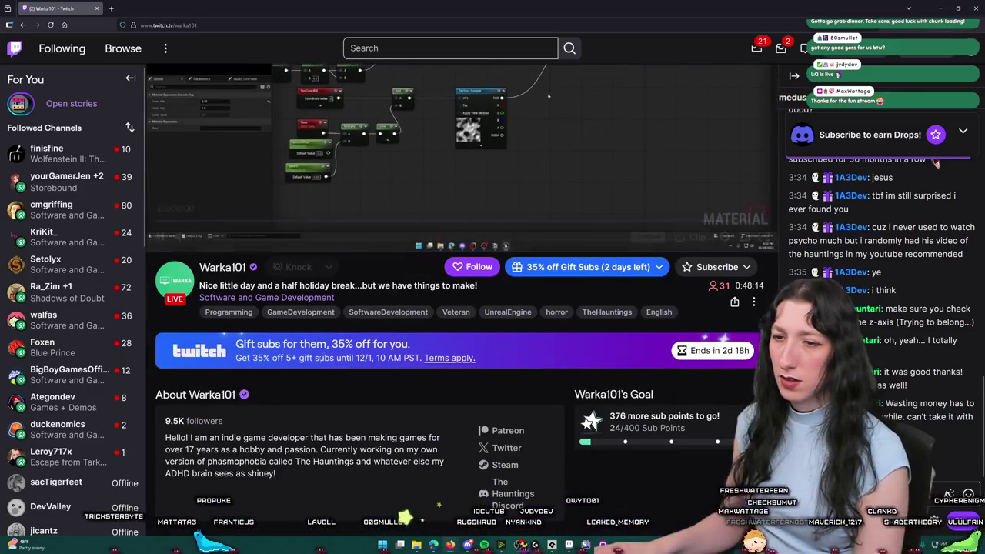
{"action": "scroll", "coordinate": [500, 332], "scroll_direction": "down", "scroll_amount": 2}
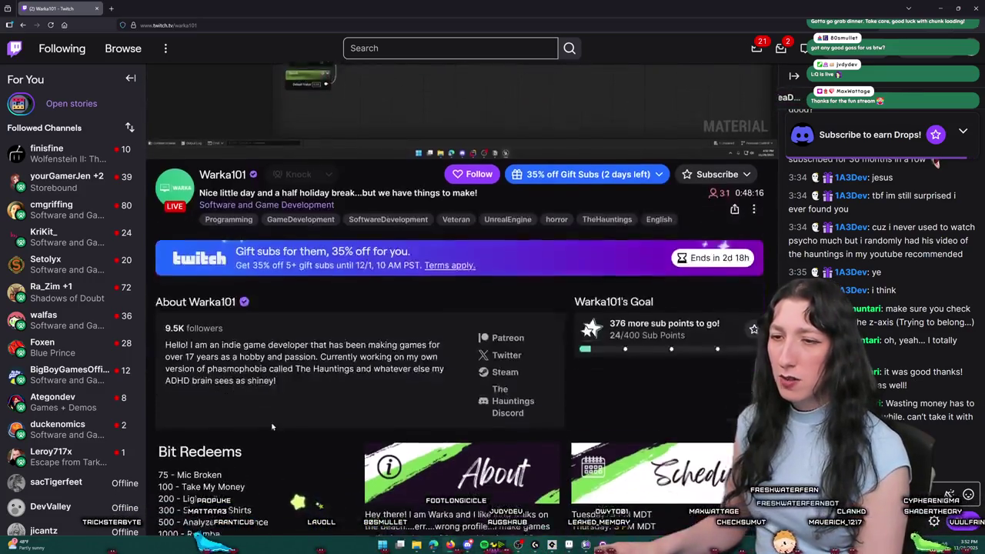
{"action": "scroll", "coordinate": [367, 369], "scroll_direction": "up", "scroll_amount": 4}
{"action": "key", "text": "ctrl+Tab"}
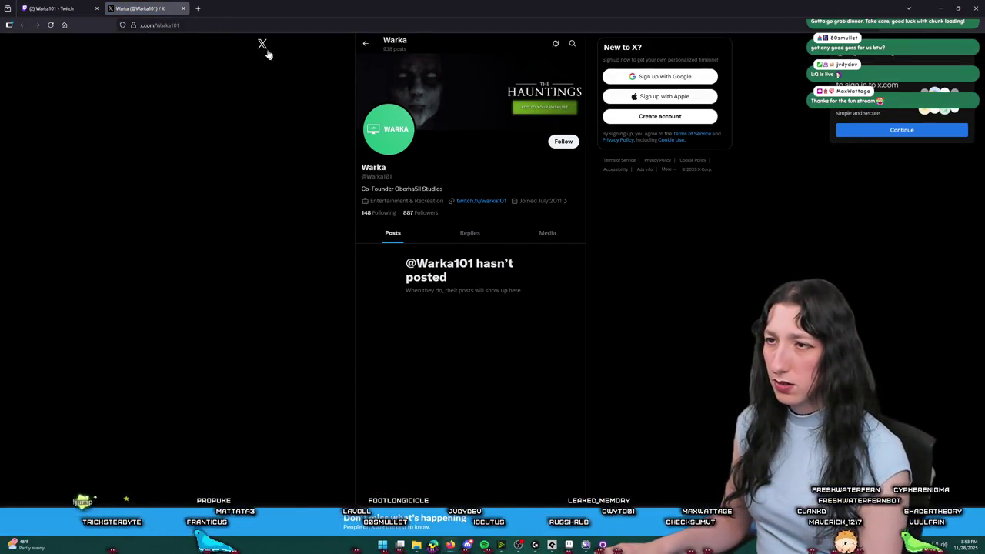
{"action": "left_click", "coordinate": [184, 8]}
{"action": "scroll", "coordinate": [411, 343], "scroll_direction": "down", "scroll_amount": 5}
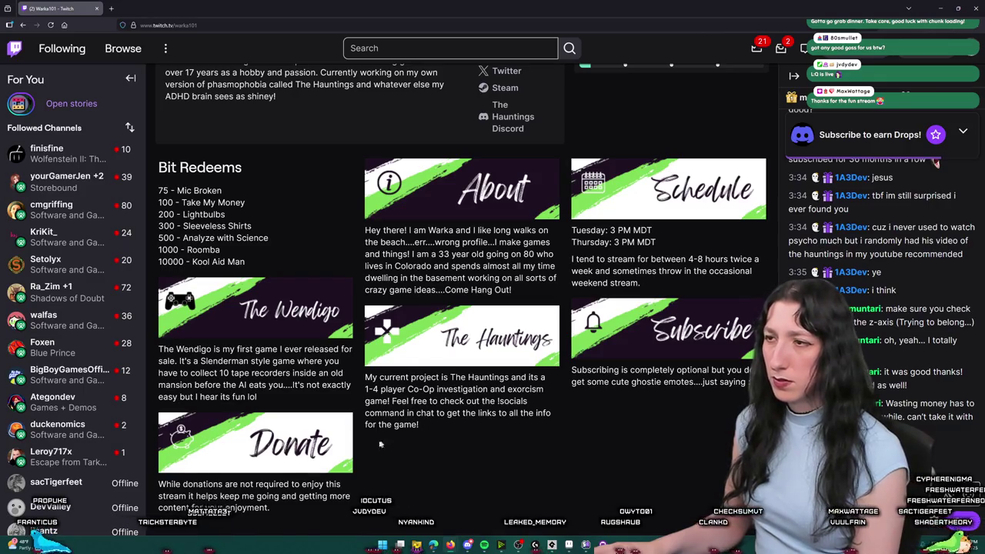
{"action": "scroll", "coordinate": [415, 358], "scroll_direction": "up", "scroll_amount": 10}
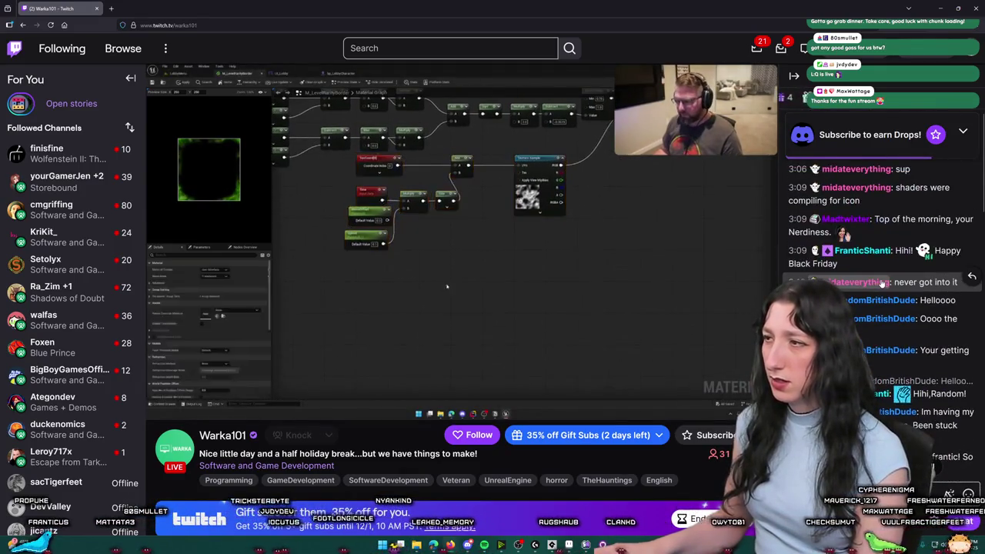
{"action": "left_click", "coordinate": [266, 466]}
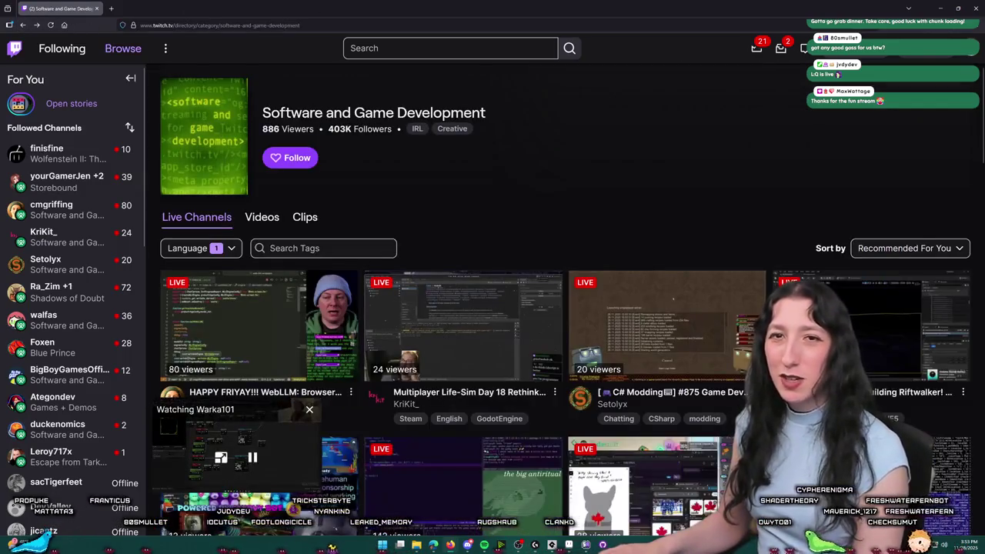
{"action": "scroll", "coordinate": [507, 256], "scroll_direction": "down", "scroll_amount": 5}
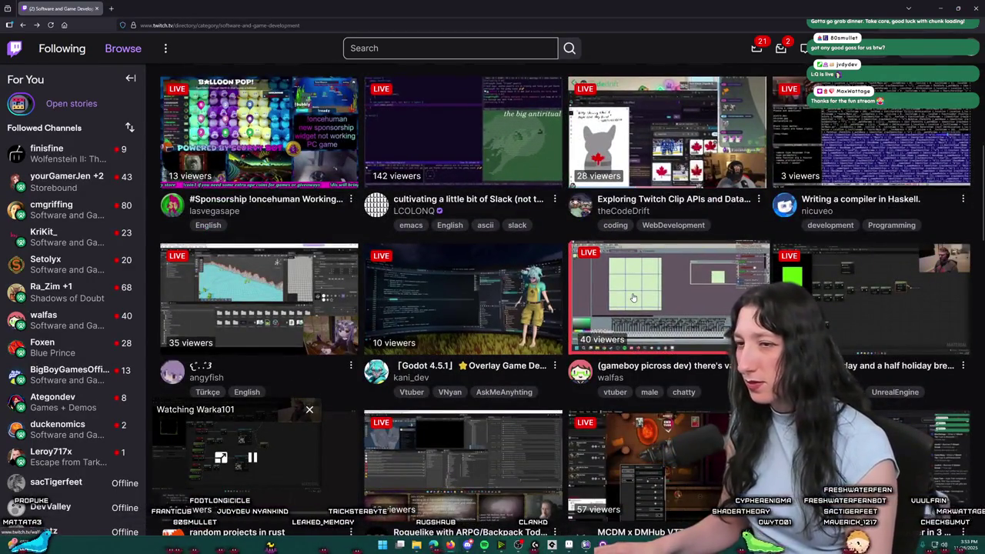
{"action": "left_click", "coordinate": [306, 298]}
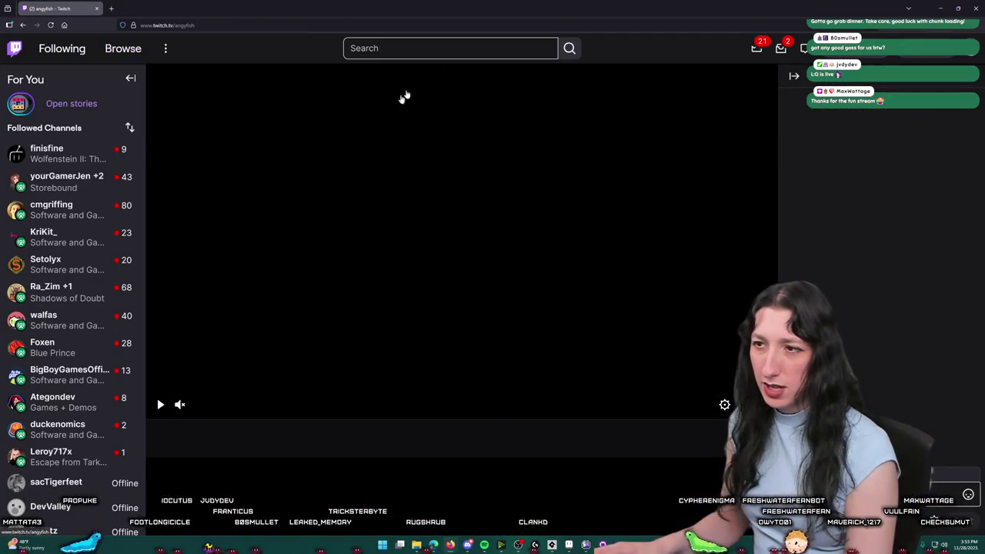
{"action": "scroll", "coordinate": [422, 283], "scroll_direction": "down", "scroll_amount": 3}
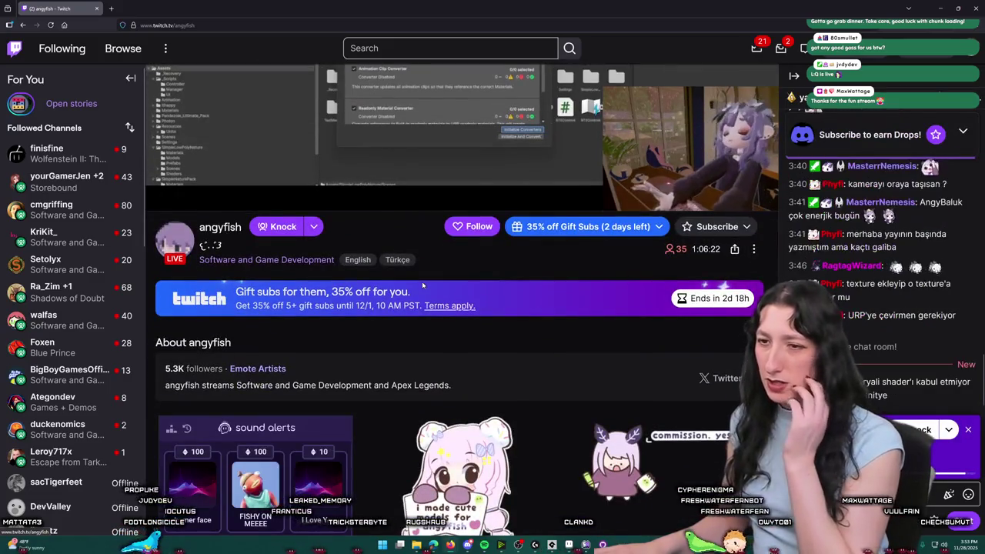
{"action": "scroll", "coordinate": [422, 286], "scroll_direction": "down", "scroll_amount": 2}
{"action": "scroll", "coordinate": [422, 285], "scroll_direction": "down", "scroll_amount": 1}
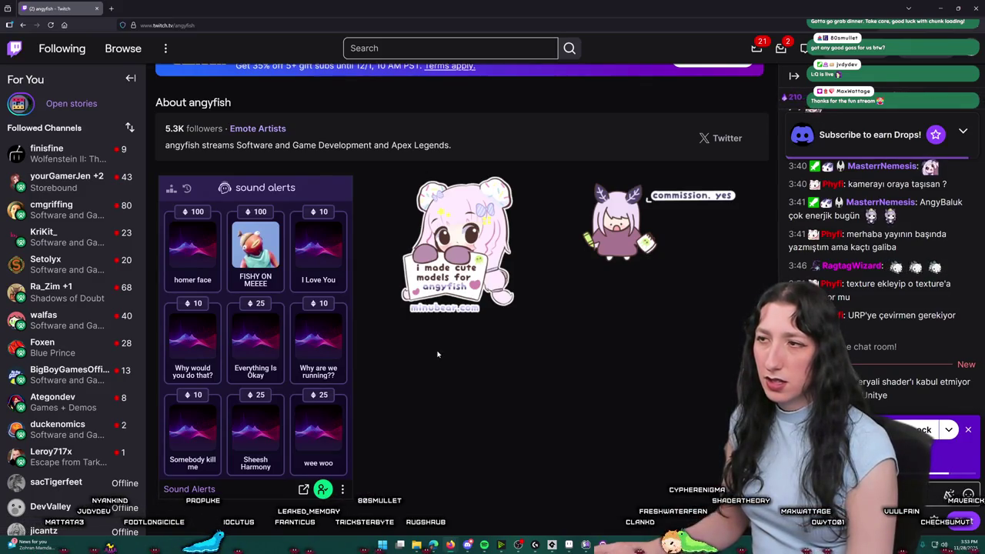
{"action": "scroll", "coordinate": [437, 354], "scroll_direction": "up", "scroll_amount": 6}
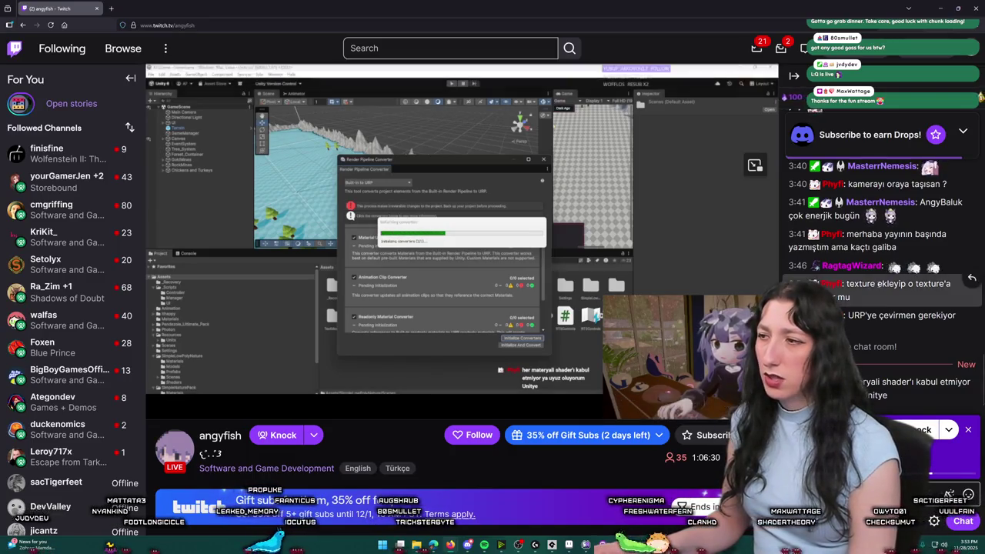
{"action": "scroll", "coordinate": [884, 269], "scroll_direction": "up", "scroll_amount": 5}
{"action": "scroll", "coordinate": [877, 266], "scroll_direction": "down", "scroll_amount": 6}
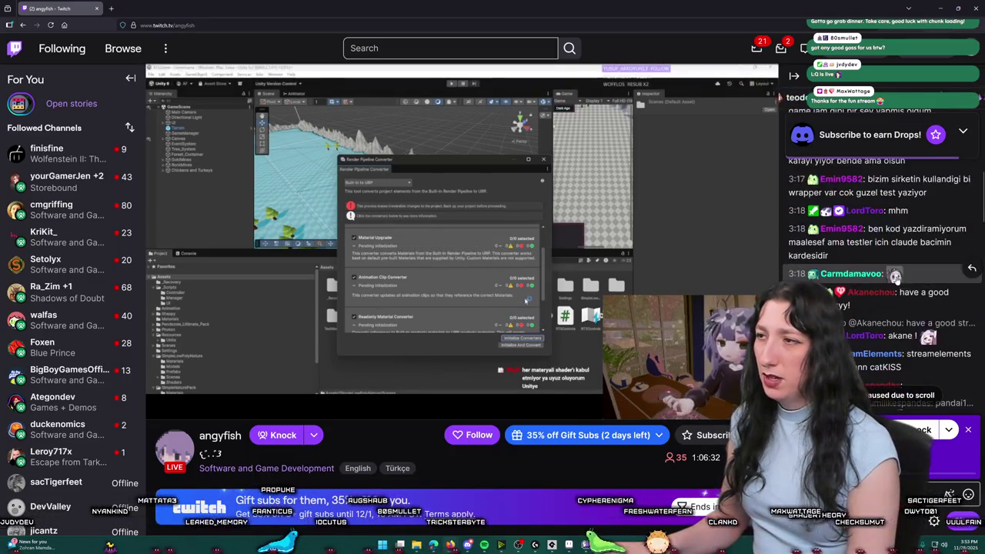
{"action": "scroll", "coordinate": [877, 266], "scroll_direction": "down", "scroll_amount": 2}
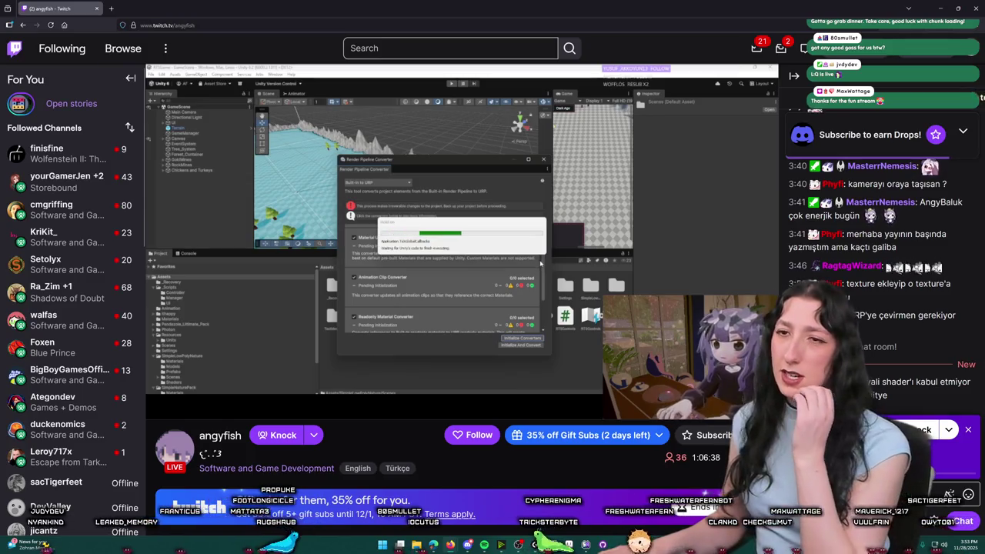
{"action": "mouse_move", "coordinate": [278, 305]}
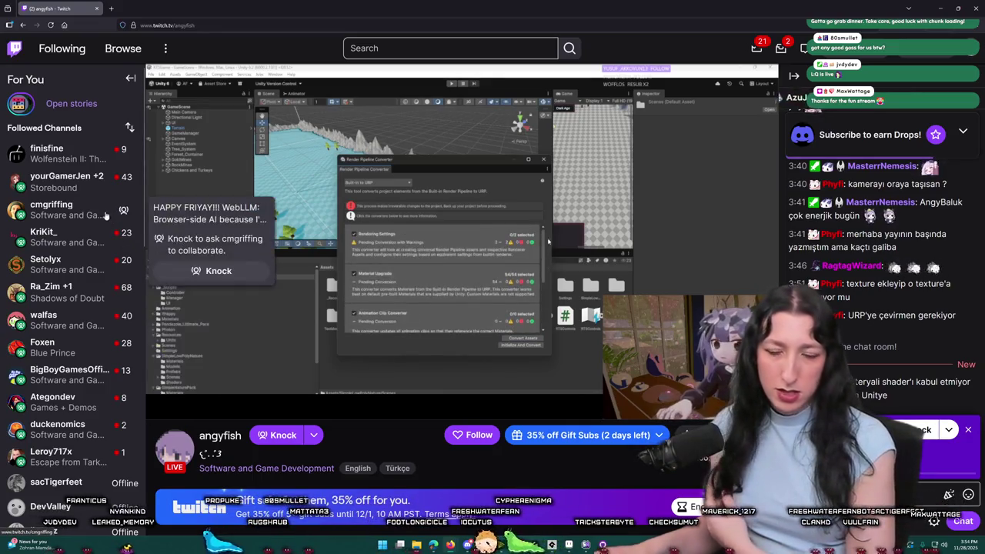
{"action": "left_click", "coordinate": [25, 26]}
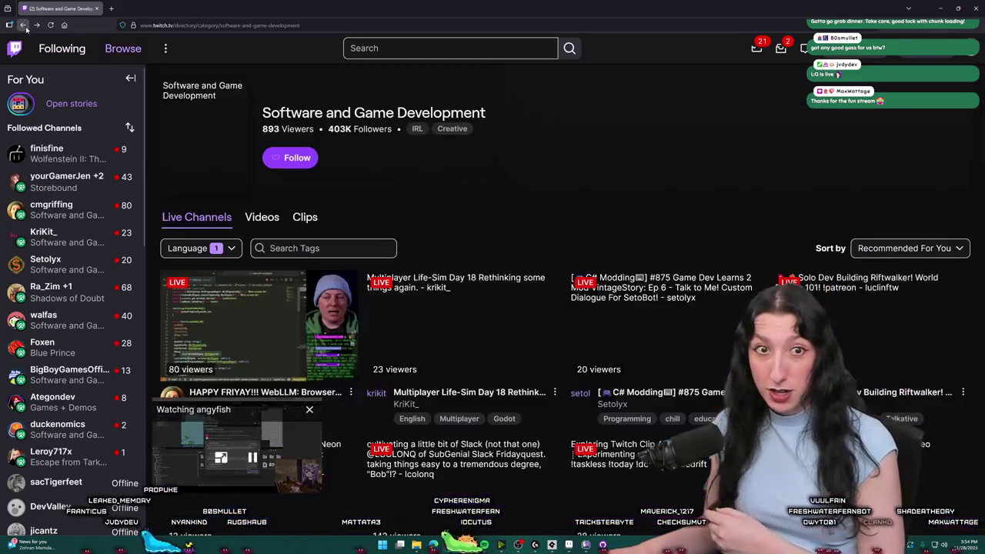
Visit the 'cultivating a little bit of Slack' emacs stream, then head back to the directory.
{"action": "scroll", "coordinate": [489, 195], "scroll_direction": "down", "scroll_amount": 2}
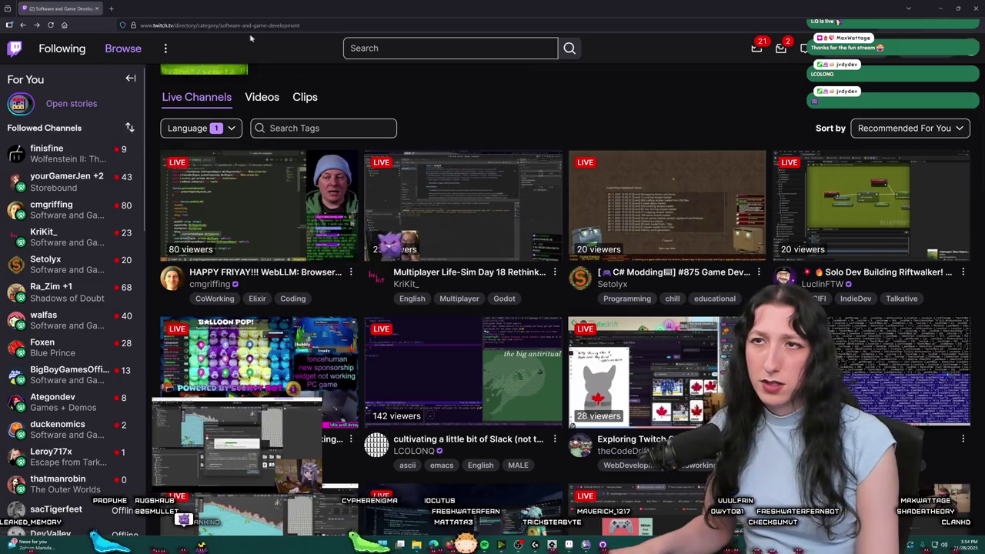
{"action": "left_click", "coordinate": [176, 26]}
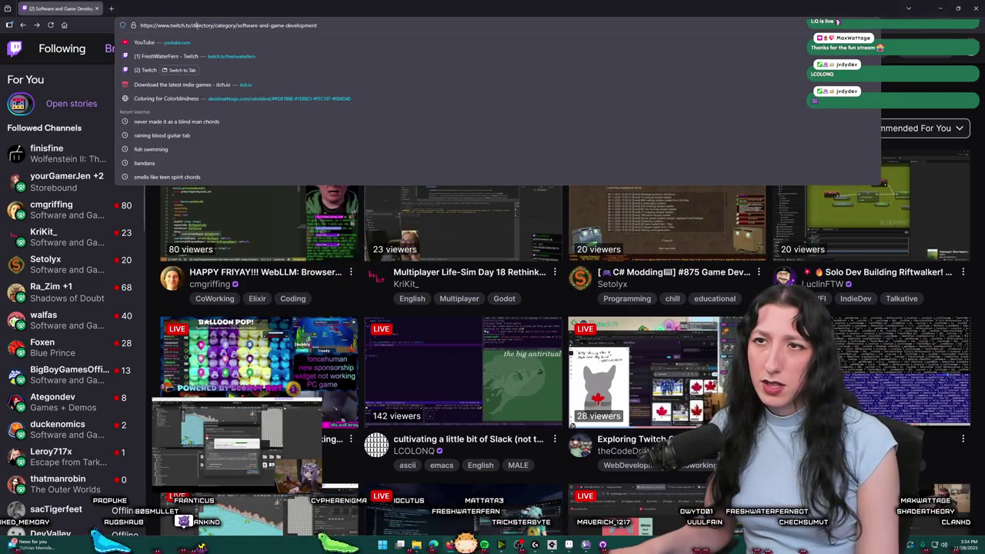
{"action": "left_click", "coordinate": [463, 369]}
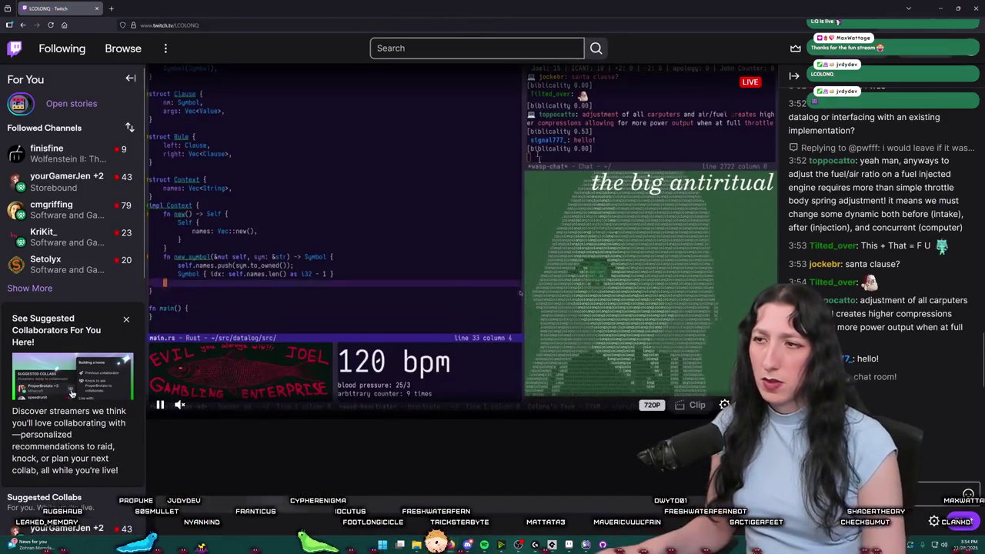
{"action": "scroll", "coordinate": [553, 482], "scroll_direction": "down", "scroll_amount": 3}
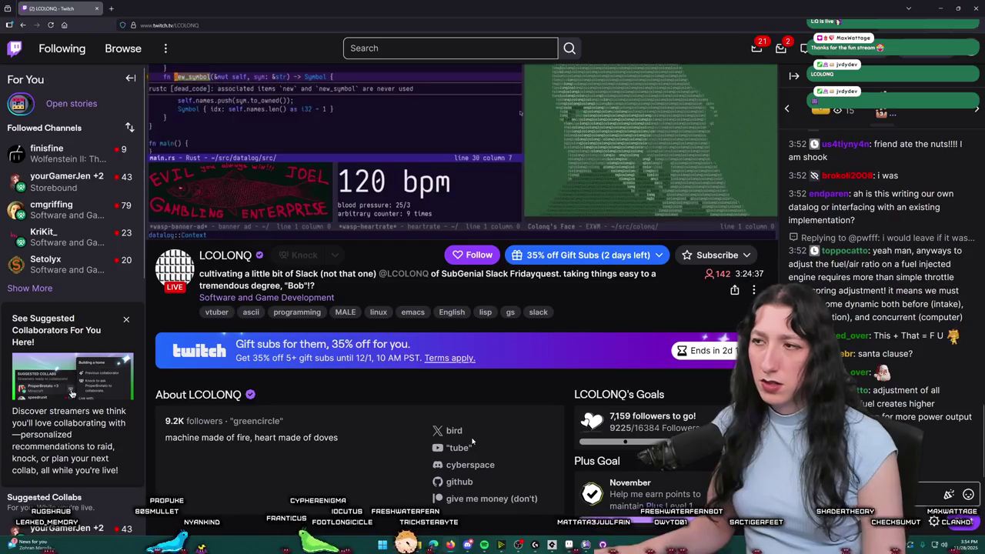
{"action": "scroll", "coordinate": [510, 390], "scroll_direction": "up", "scroll_amount": 1}
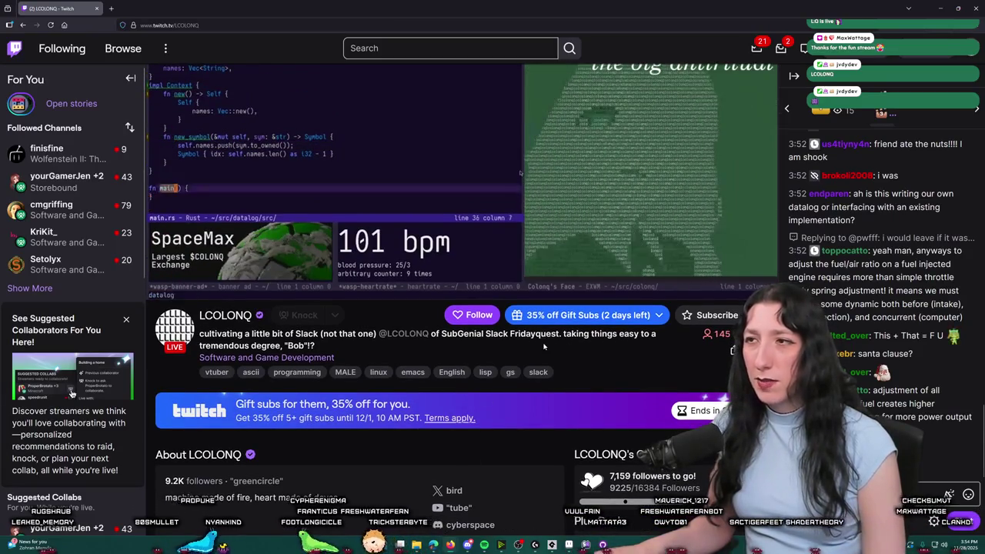
{"action": "scroll", "coordinate": [508, 369], "scroll_direction": "up", "scroll_amount": 2}
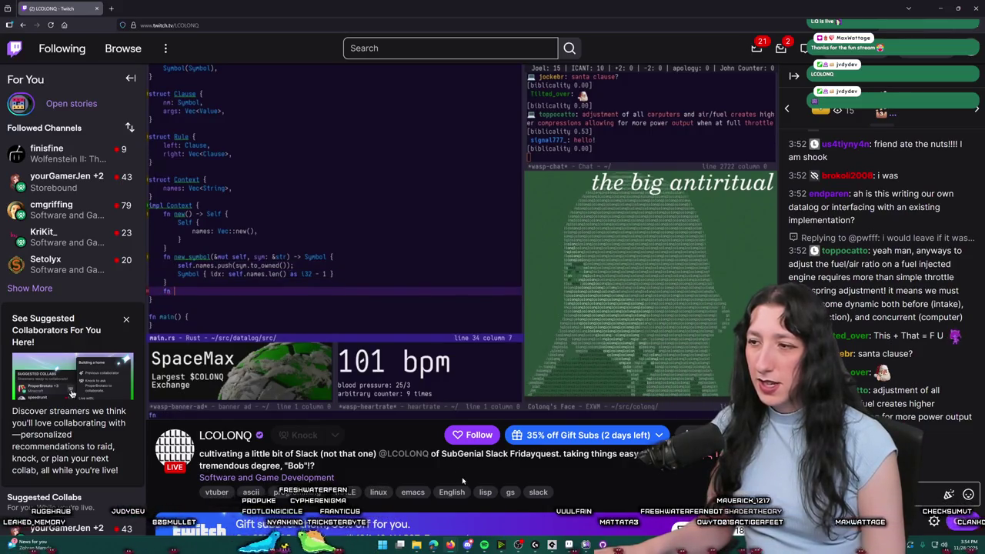
{"action": "scroll", "coordinate": [454, 473], "scroll_direction": "down", "scroll_amount": 2}
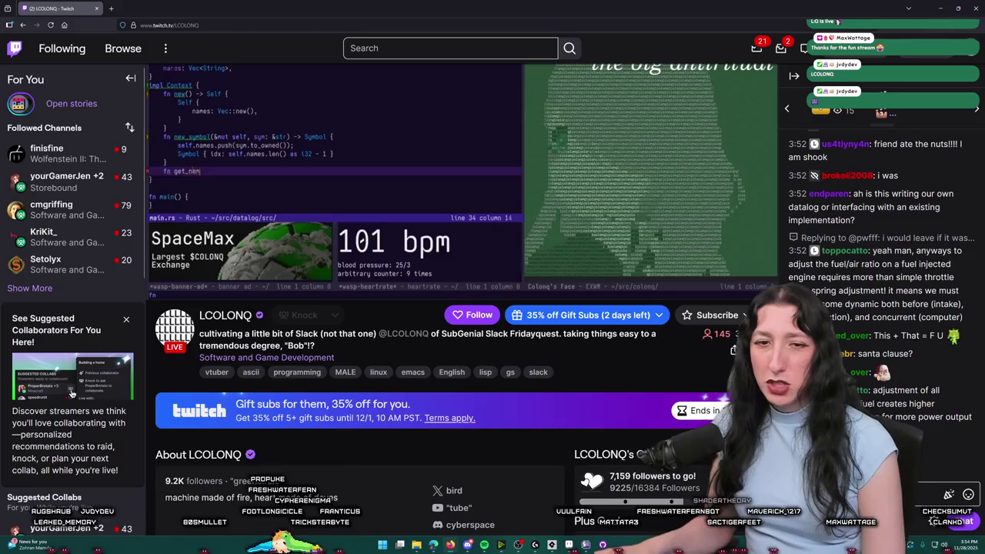
{"action": "left_click", "coordinate": [18, 27]}
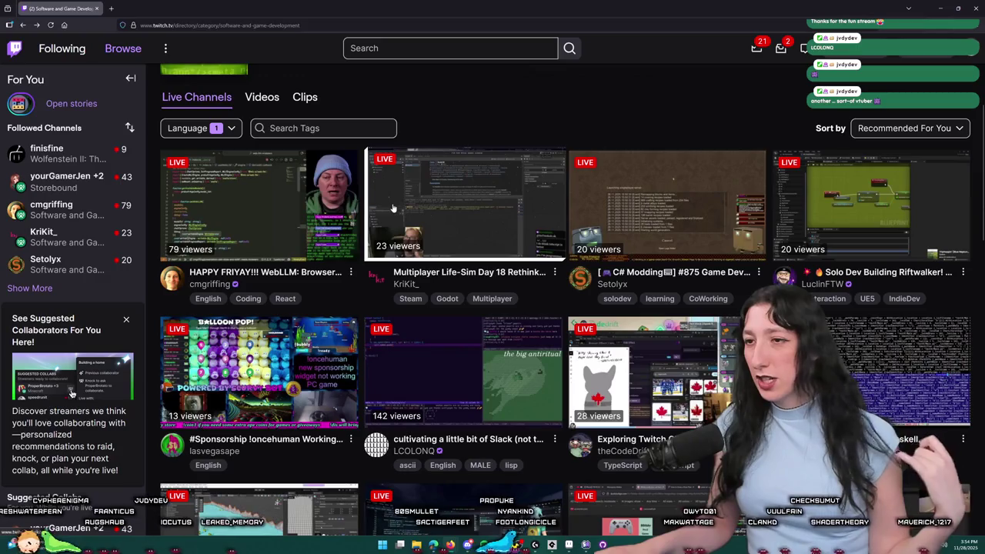
Scroll the Live Channels grid and open 'Multiplayer Life-Sim Day 18' in a new tab.
{"action": "scroll", "coordinate": [393, 207], "scroll_direction": "down", "scroll_amount": 1}
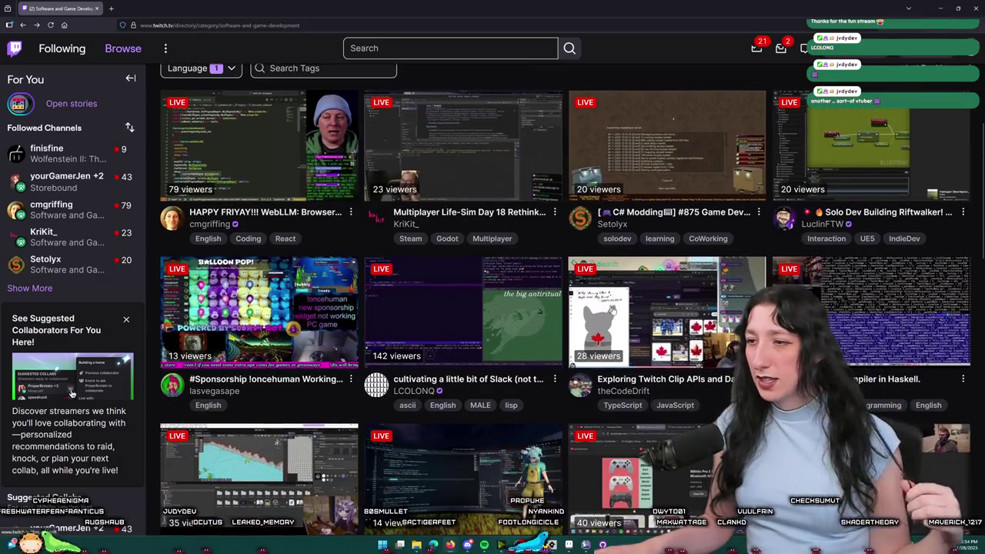
{"action": "scroll", "coordinate": [662, 350], "scroll_direction": "down", "scroll_amount": 3}
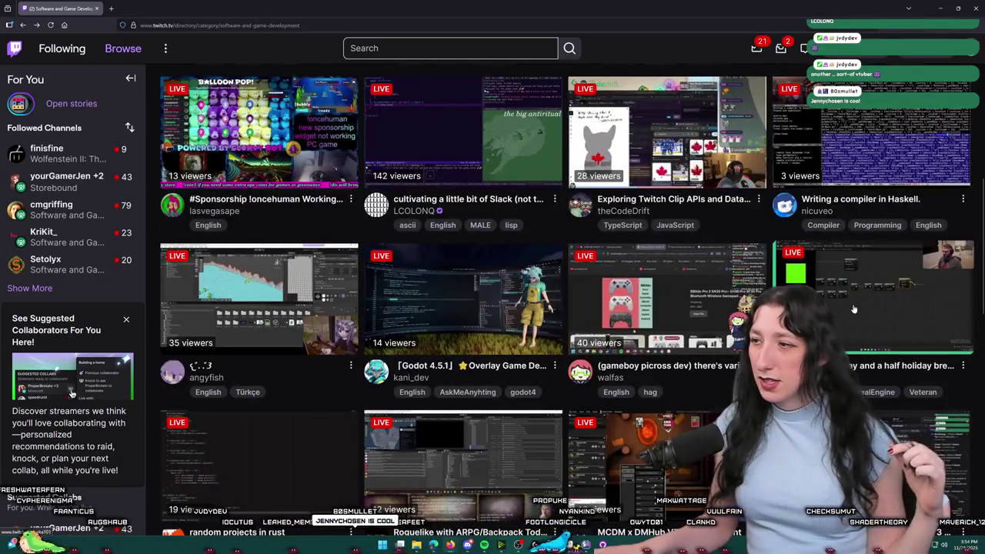
{"action": "scroll", "coordinate": [872, 275], "scroll_direction": "down", "scroll_amount": 3}
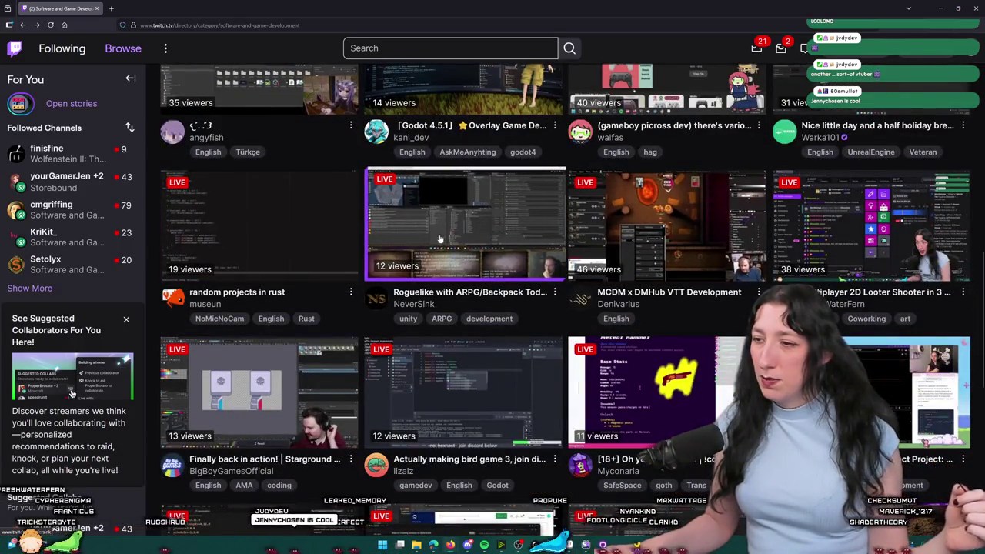
{"action": "scroll", "coordinate": [440, 240], "scroll_direction": "up", "scroll_amount": 5}
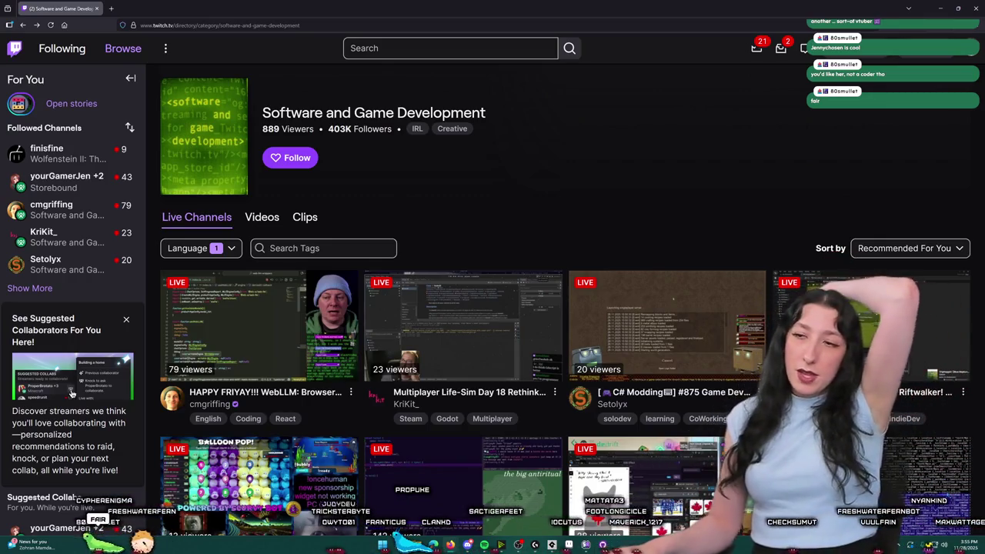
{"action": "left_click", "coordinate": [398, 306], "text": "ctrl+shift"}
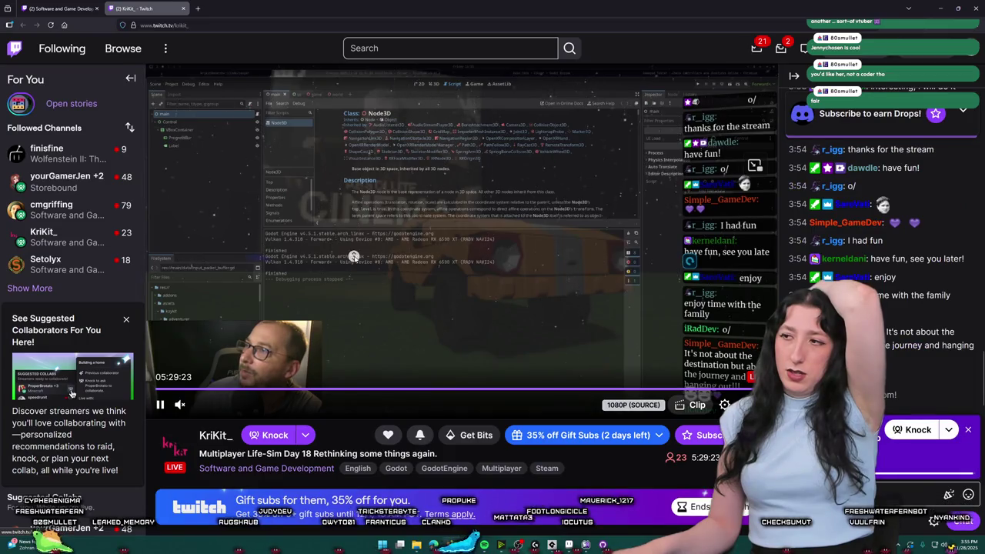
Look over the Godot Multiplayer Life-Sim Day 18 channel page and briefly select its web address.
{"action": "scroll", "coordinate": [356, 255], "scroll_direction": "down", "scroll_amount": 2}
{"action": "scroll", "coordinate": [461, 307], "scroll_direction": "up", "scroll_amount": 2}
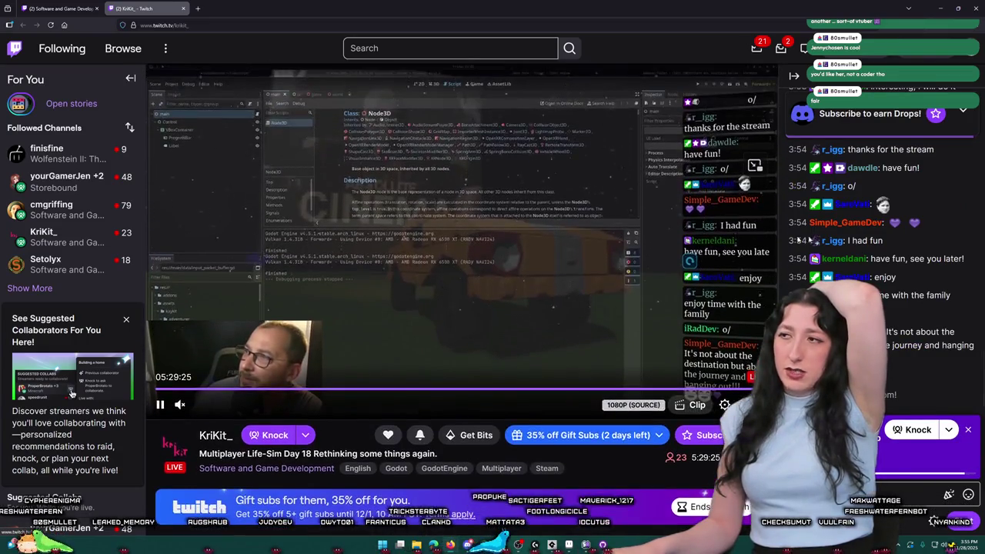
{"action": "scroll", "coordinate": [885, 254], "scroll_direction": "up", "scroll_amount": 3}
{"action": "scroll", "coordinate": [885, 254], "scroll_direction": "down", "scroll_amount": 3}
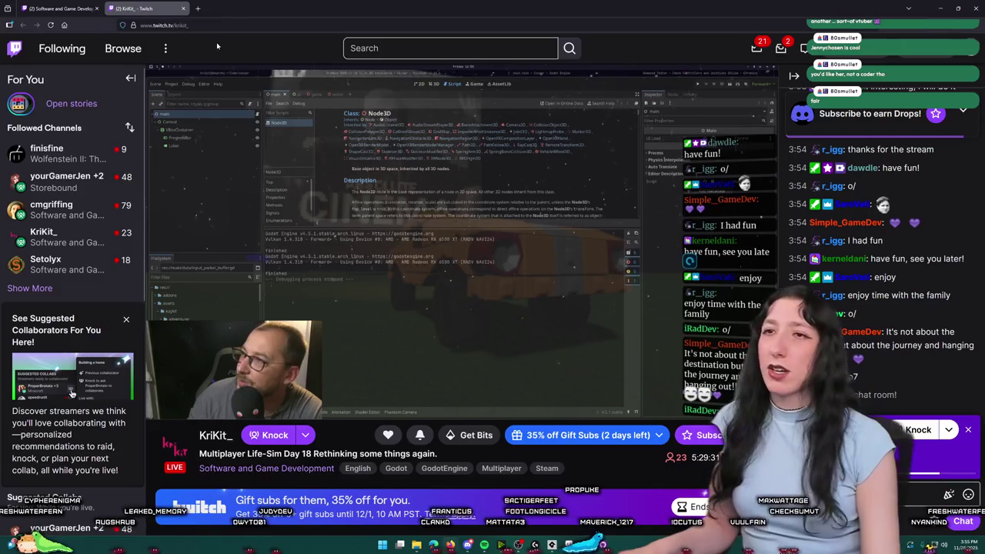
{"action": "left_click", "coordinate": [185, 26]}
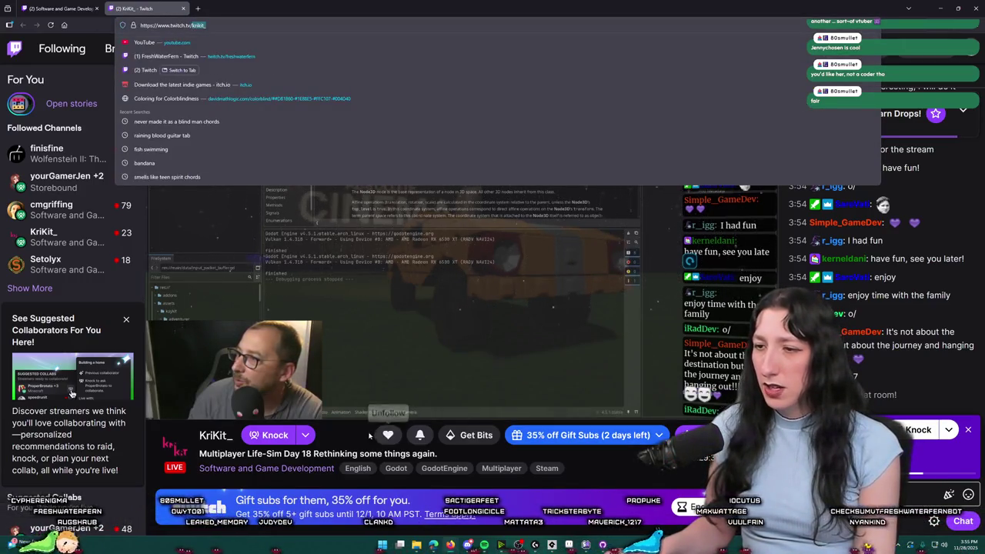
{"action": "left_click", "coordinate": [570, 474]}
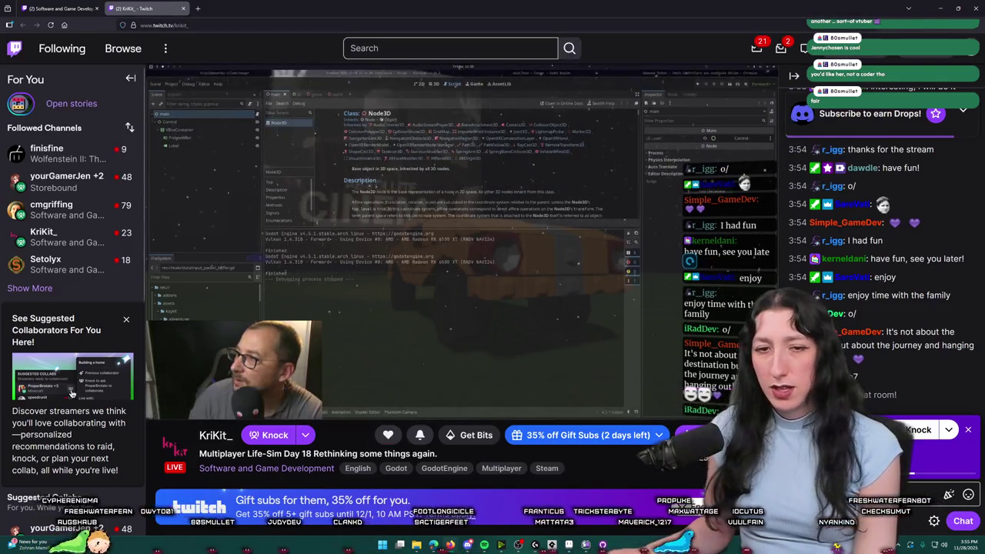